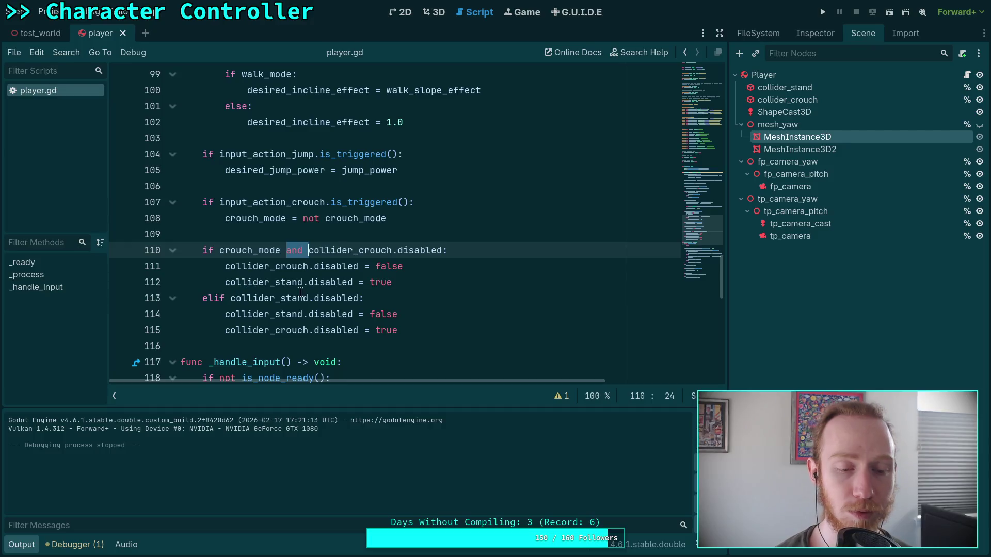
- Replace the 'and' in the crouch condition with a nested 'if' on a new line
mouse_move(338, 287)
key("BackSpace")
key("BackSpace")
key("Return")
key("BackSpace")
key("BackSpace")
type(":")
key("Return")
type("if")
- Indent the two collider assignment lines under the new if, save player.gd, and run the game
left_click_drag(310, 285, 301, 298)
key("Tab")
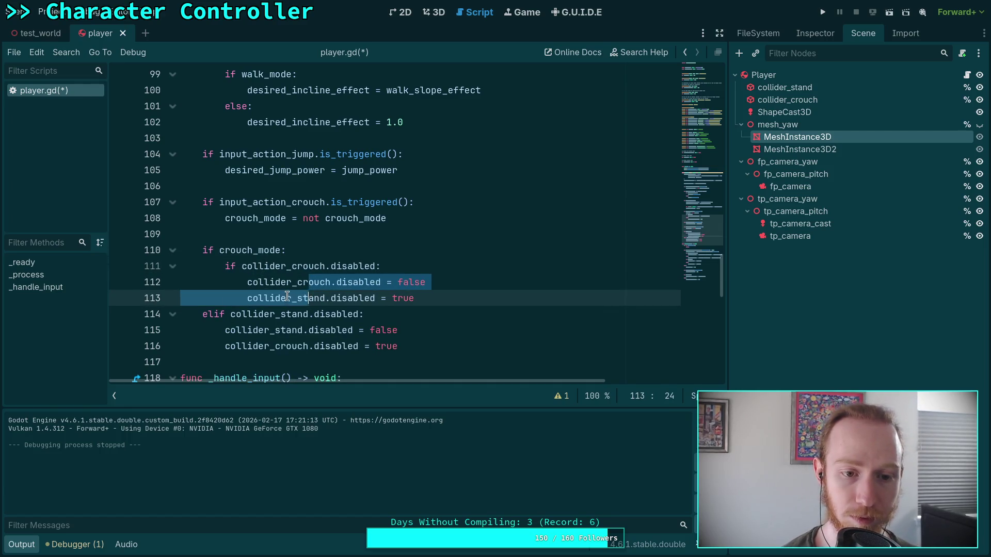
left_click(287, 268)
key("ctrl+s")
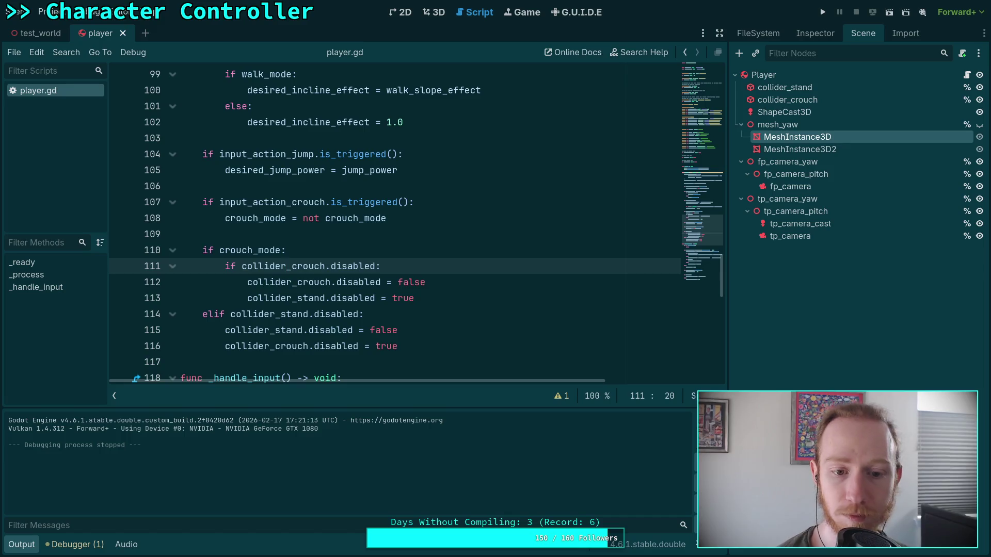
left_click(823, 12)
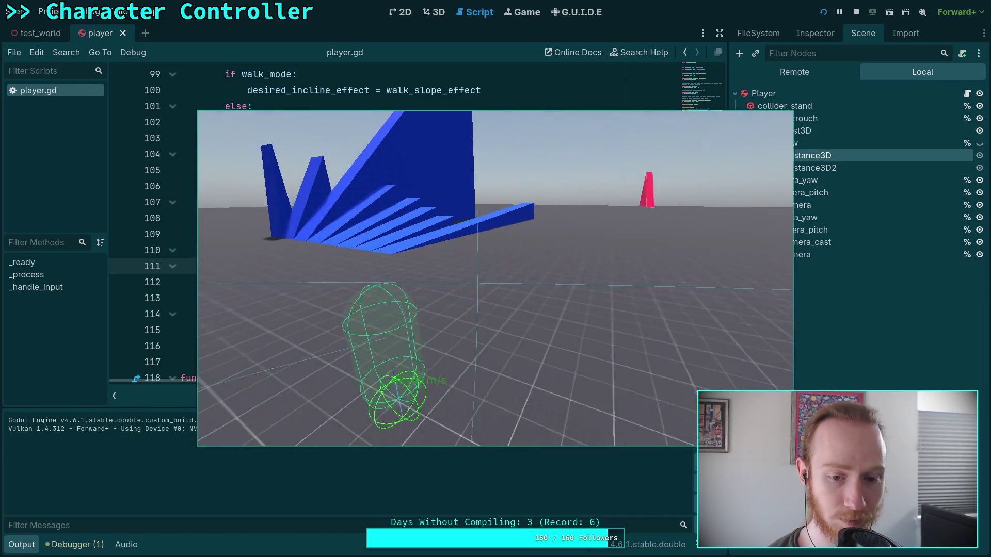
key("w")
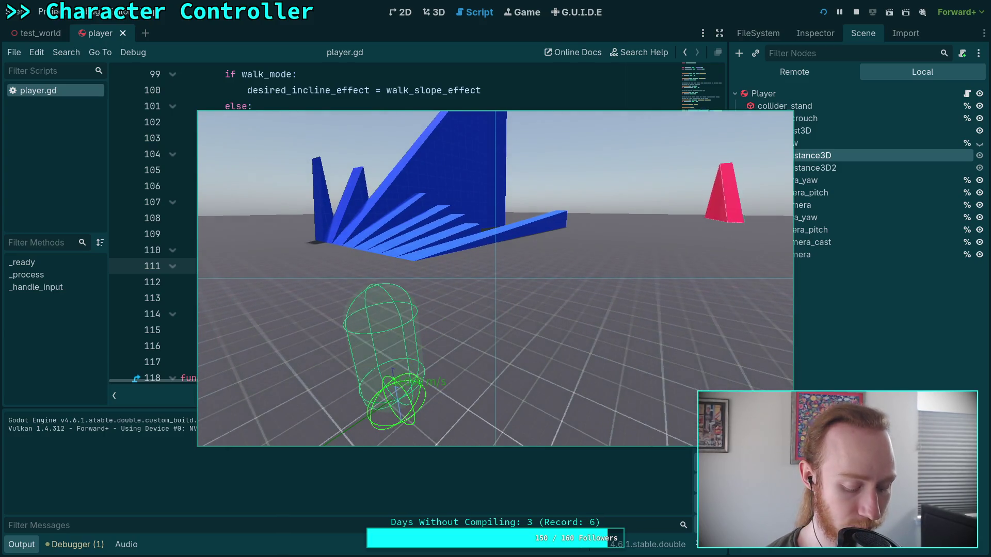
key("w")
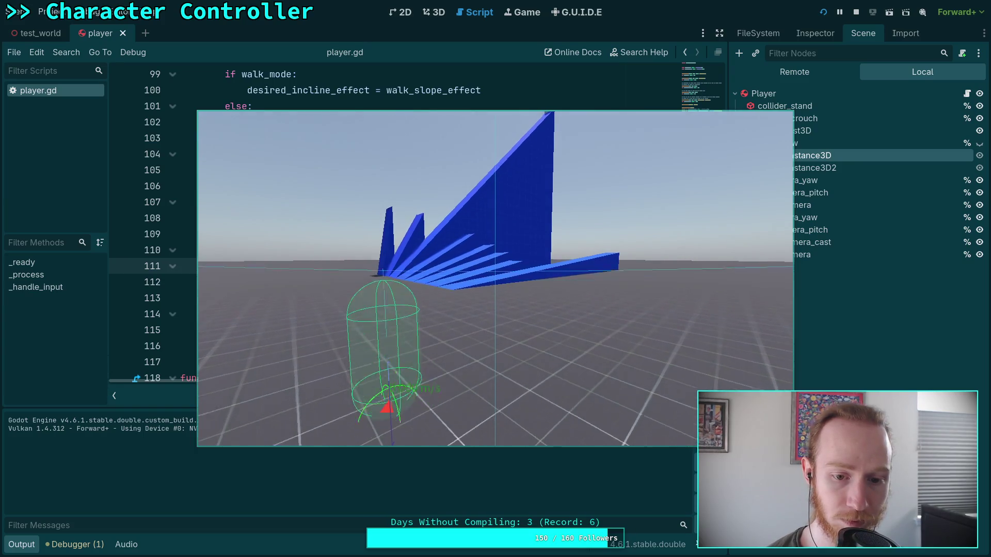
key("w")
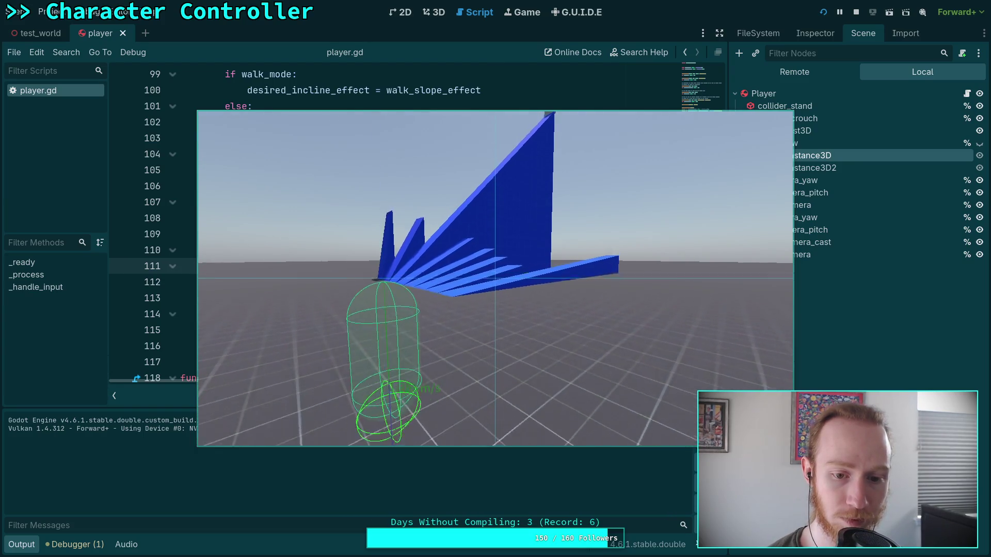
key("F8")
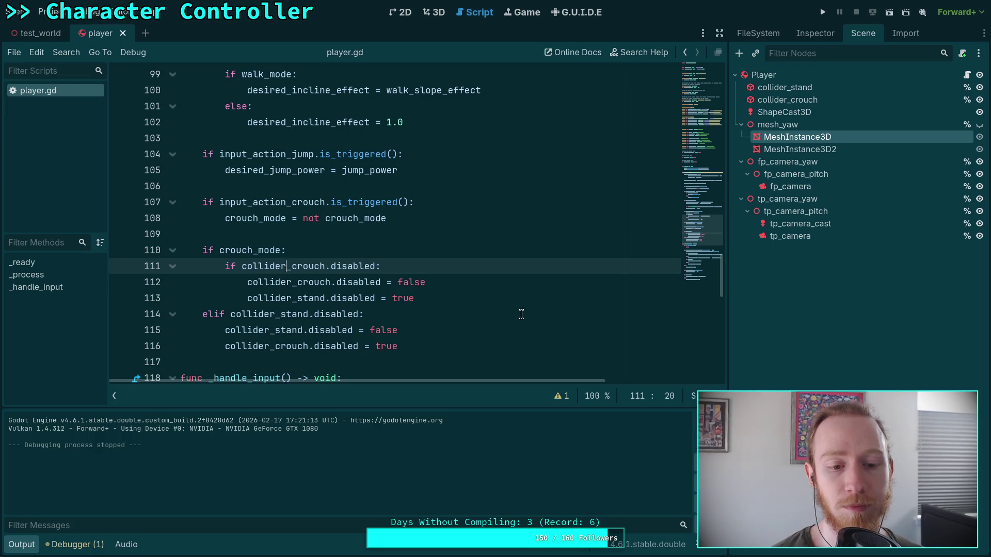
- Change crouch_offset from 0.39 to 0.3 in player.gd
scroll(521, 314, "up", 15)
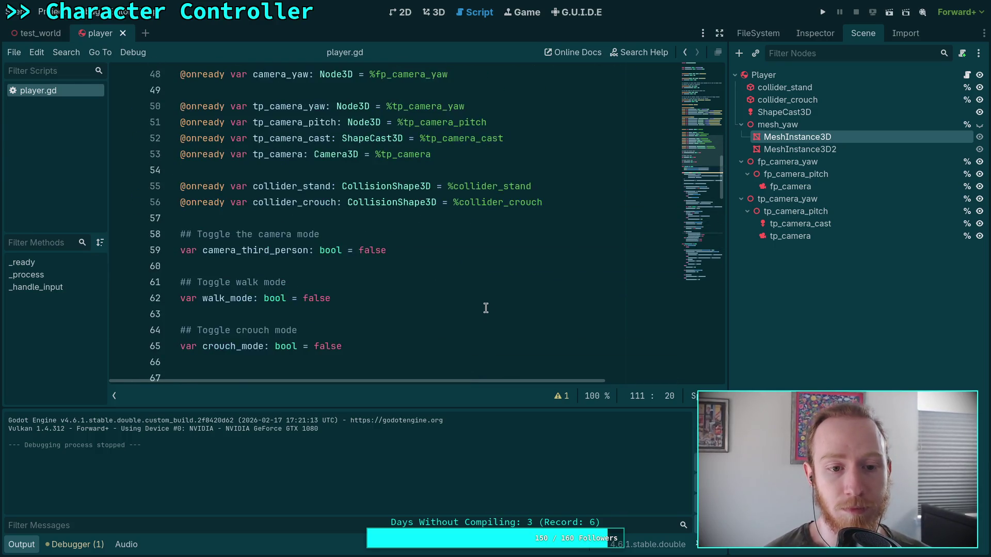
scroll(485, 308, "up", 10)
left_click(379, 248)
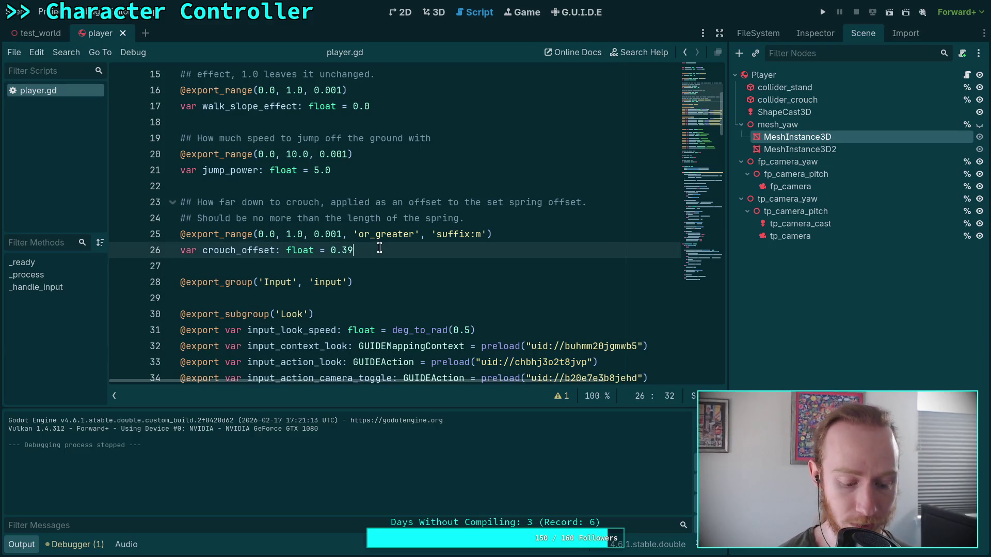
key("BackSpace")
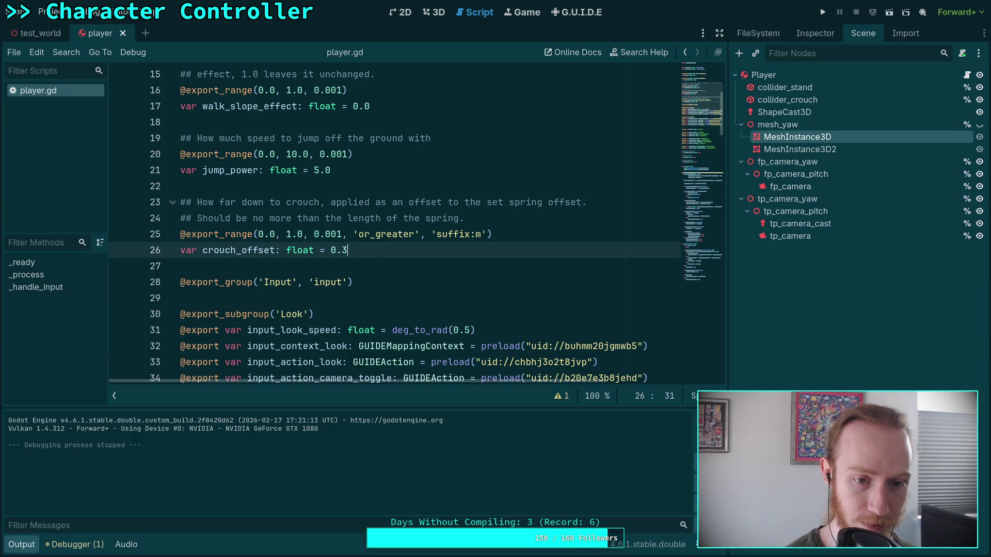
- Test-run the game with the new offset, stop it, and hide the output panel
key("F5")
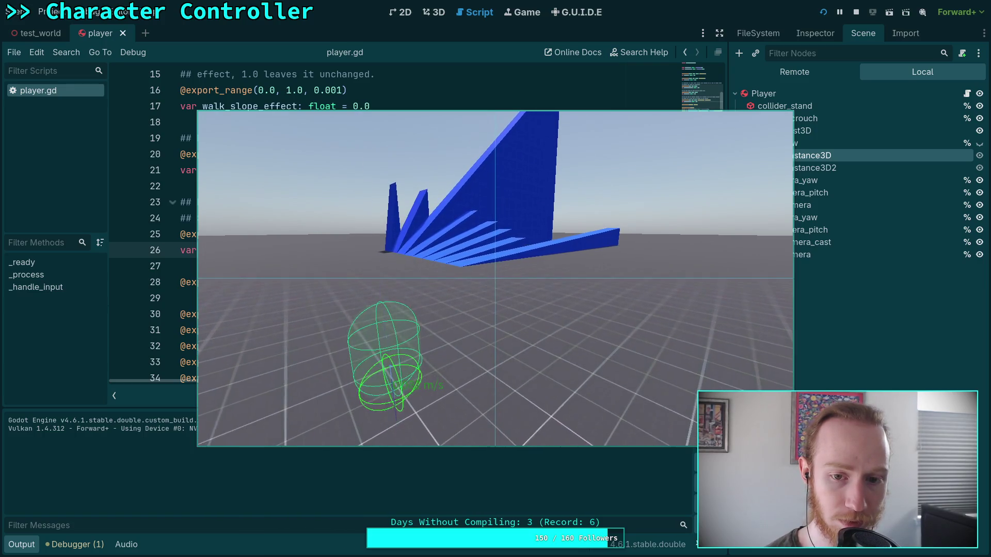
key("Escape")
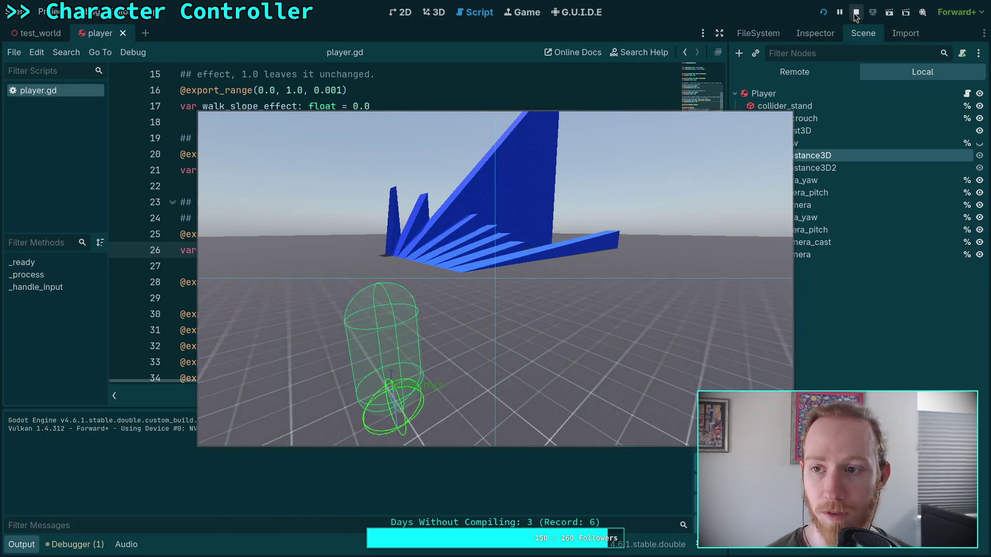
left_click(20, 544)
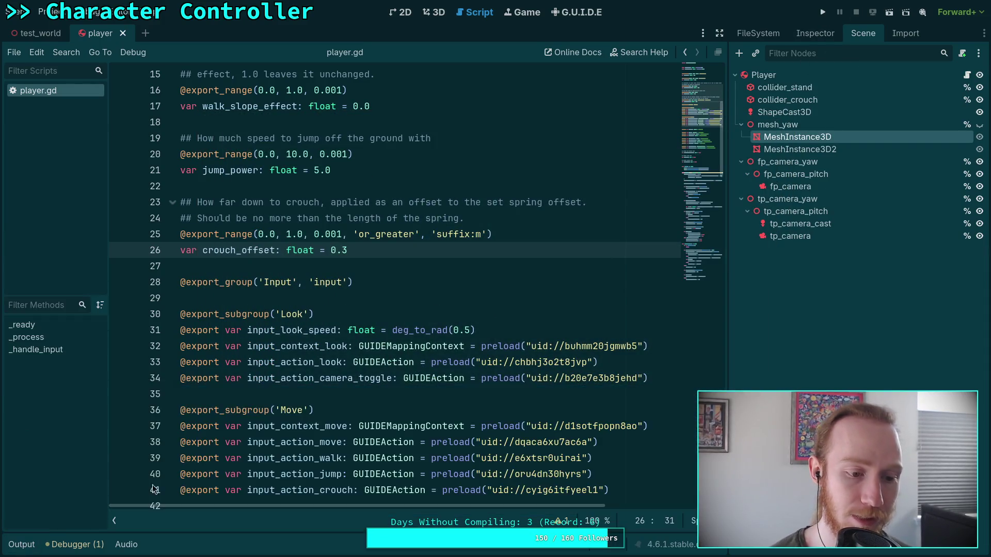
scroll(299, 377, "down", 7)
scroll(299, 377, "down", 8)
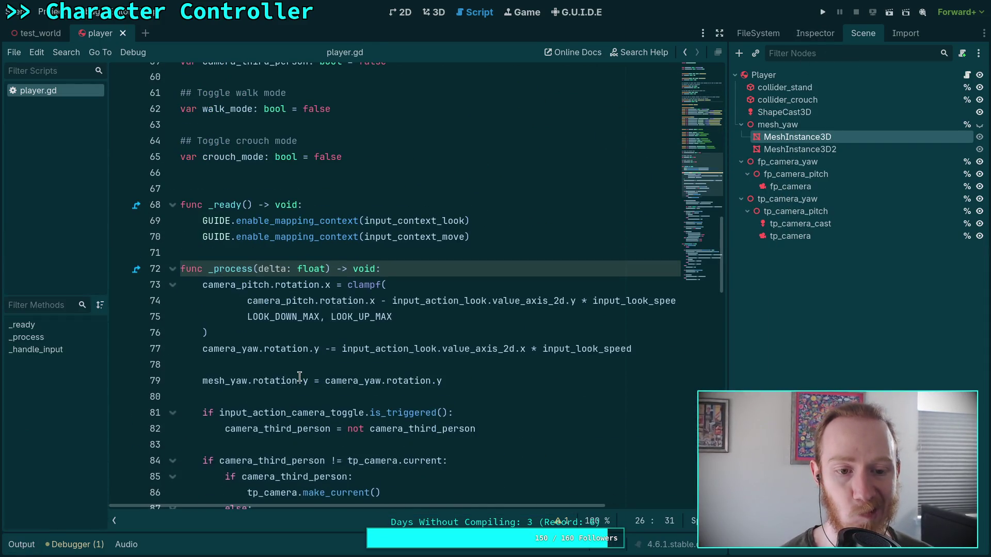
scroll(299, 377, "down", 8)
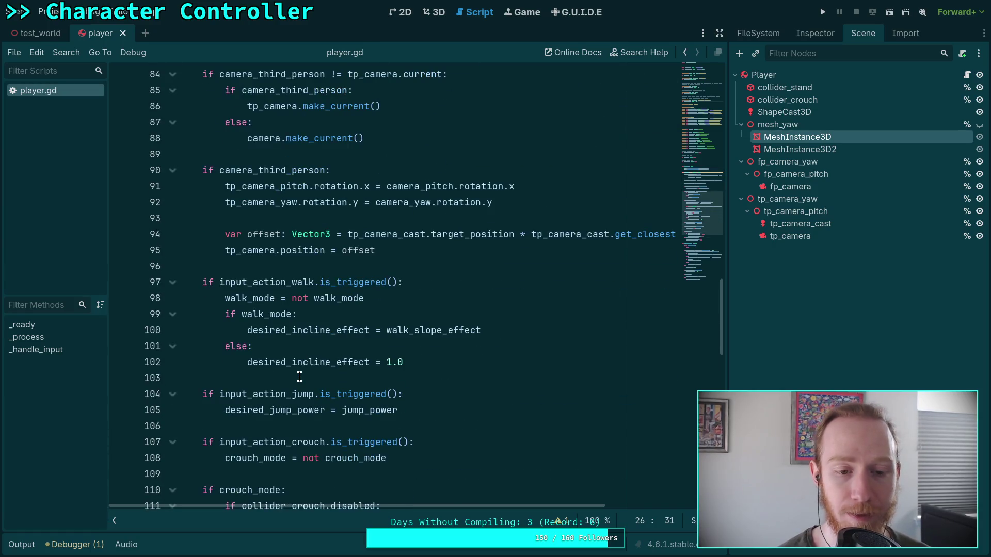
scroll(299, 377, "down", 2)
left_click(299, 377)
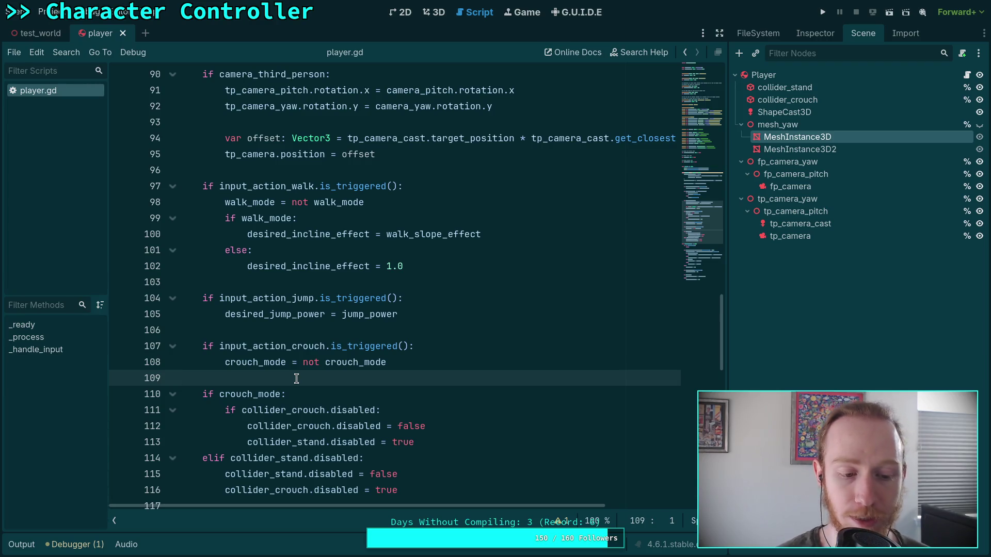
scroll(297, 378, "down", 2)
left_click(69, 548)
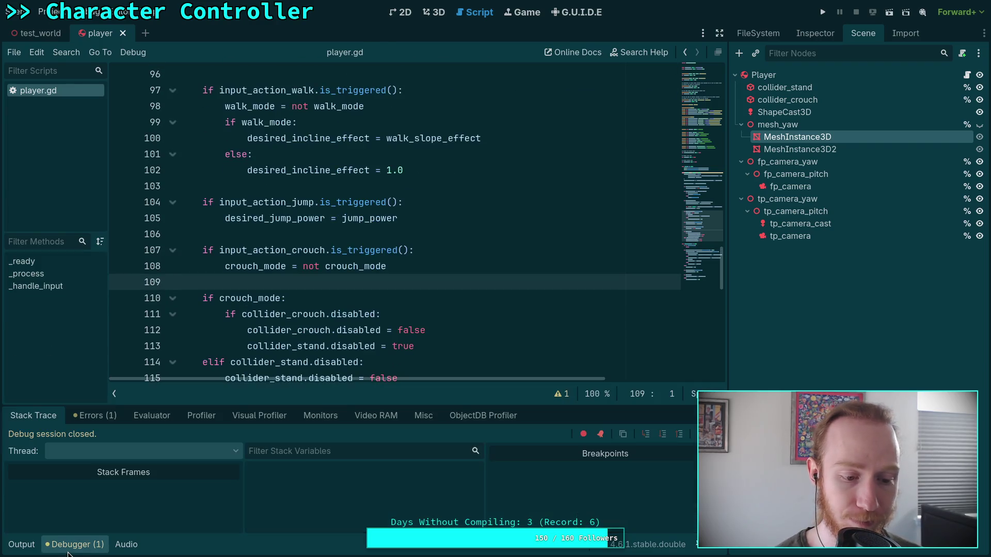
left_click(75, 551)
left_click(445, 365)
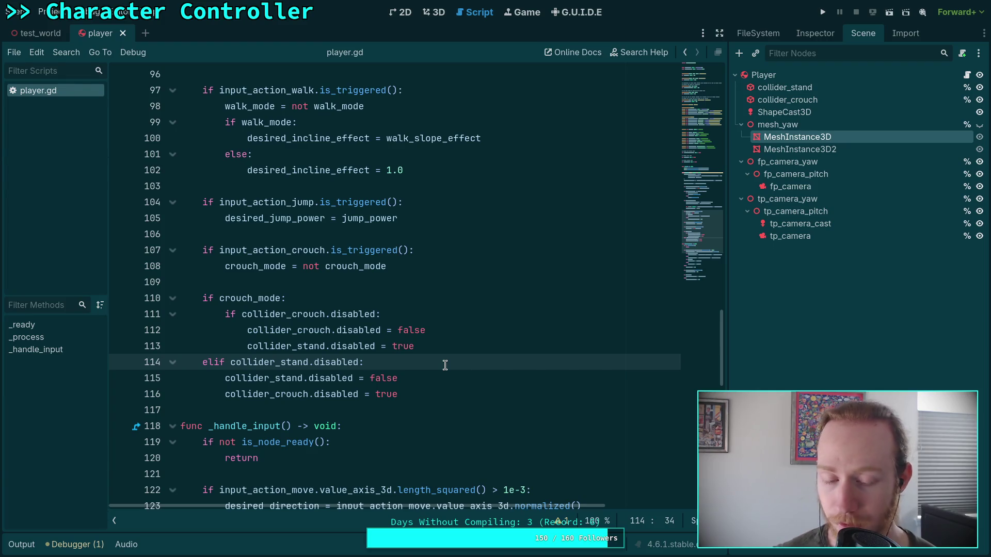
- Select collider_crouch in the 3D view from the rear and show its properties
key("ctrl+F2")
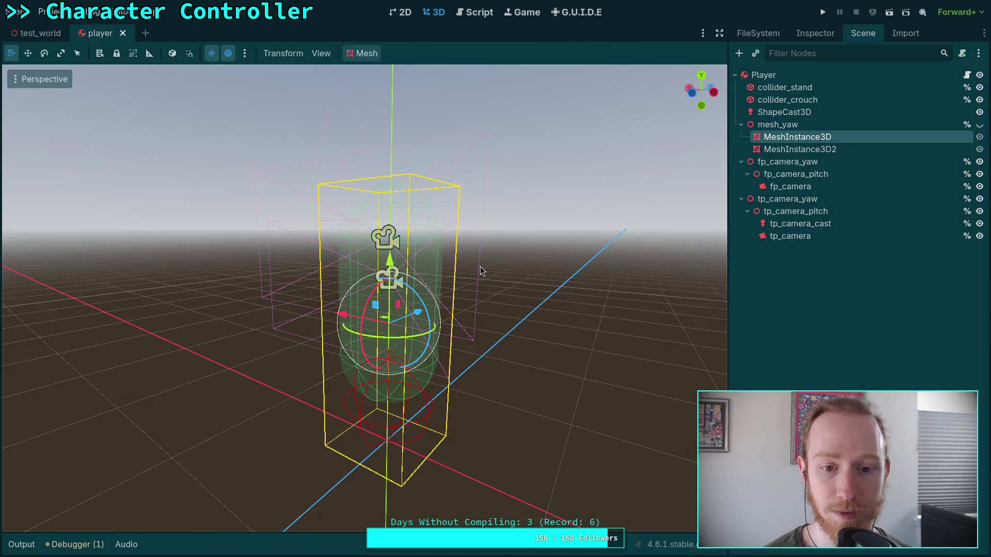
scroll(510, 303, "up", 5)
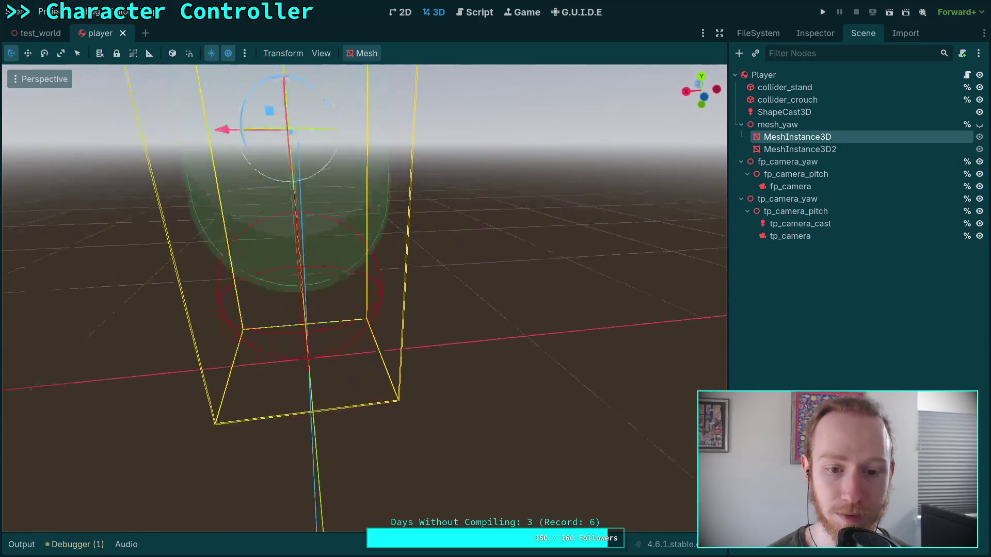
scroll(435, 326, "down", 3)
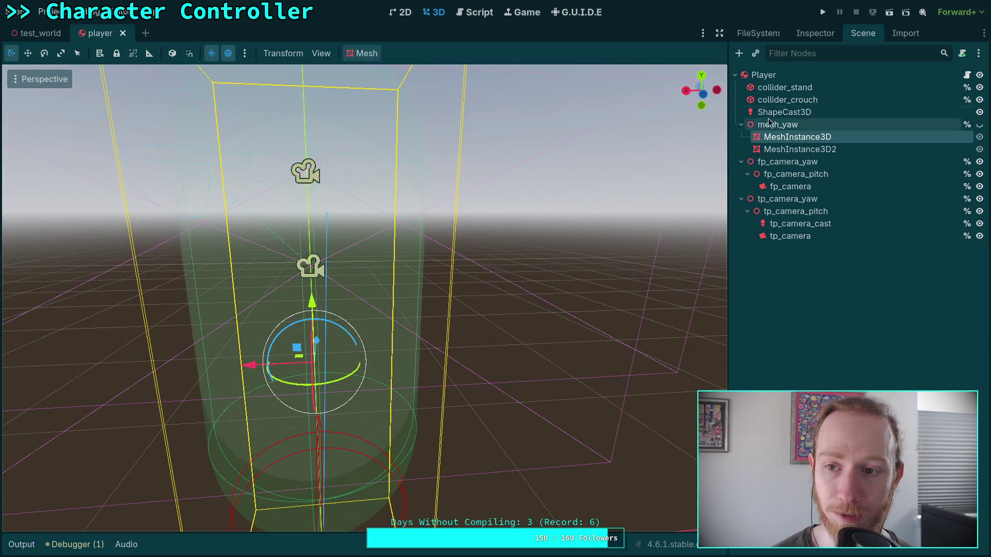
left_click(801, 101)
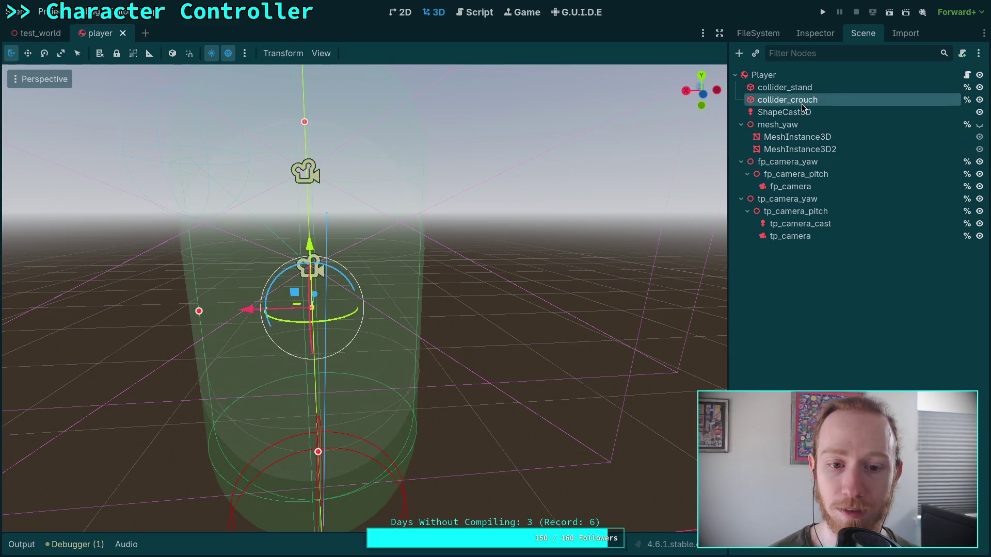
left_click(705, 96)
scroll(376, 281, "up", 3)
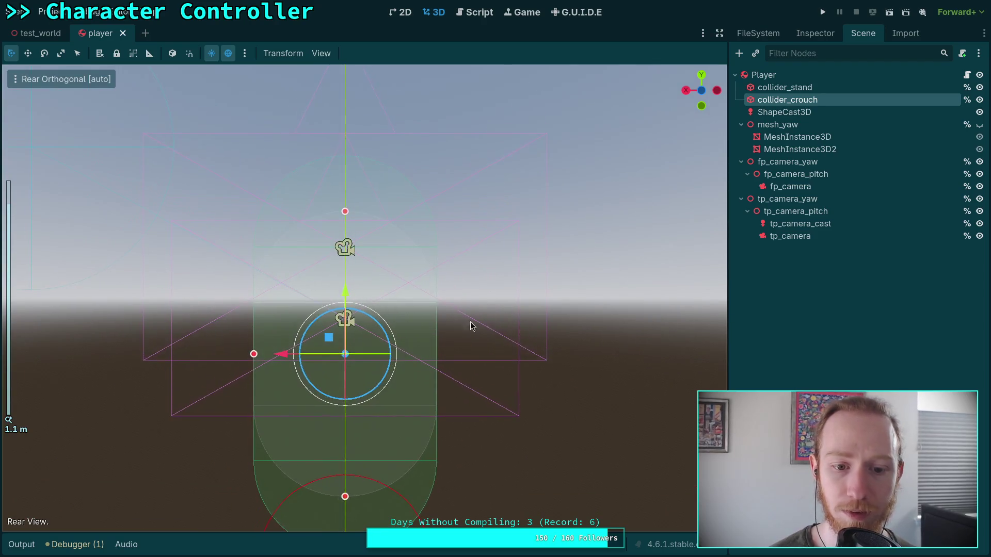
left_click(815, 33)
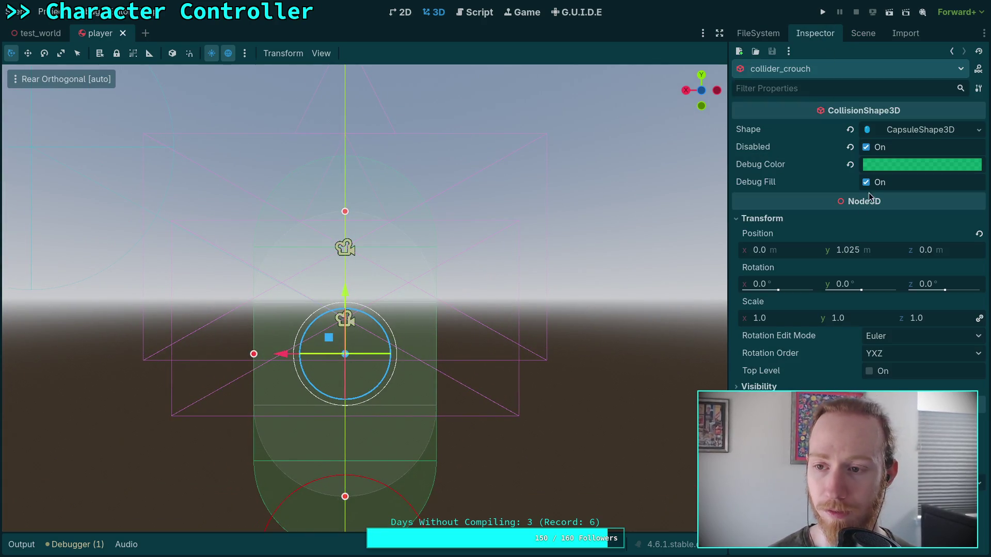
- Set collider_crouch's Y position to 1.22, save the player scene, and run the game
left_click(880, 253)
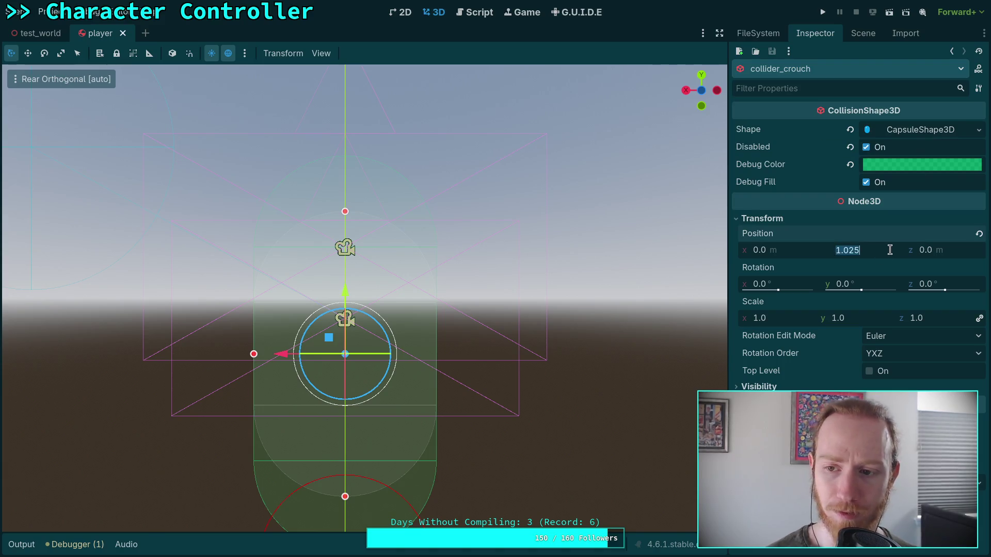
left_click(881, 252)
type("+(")
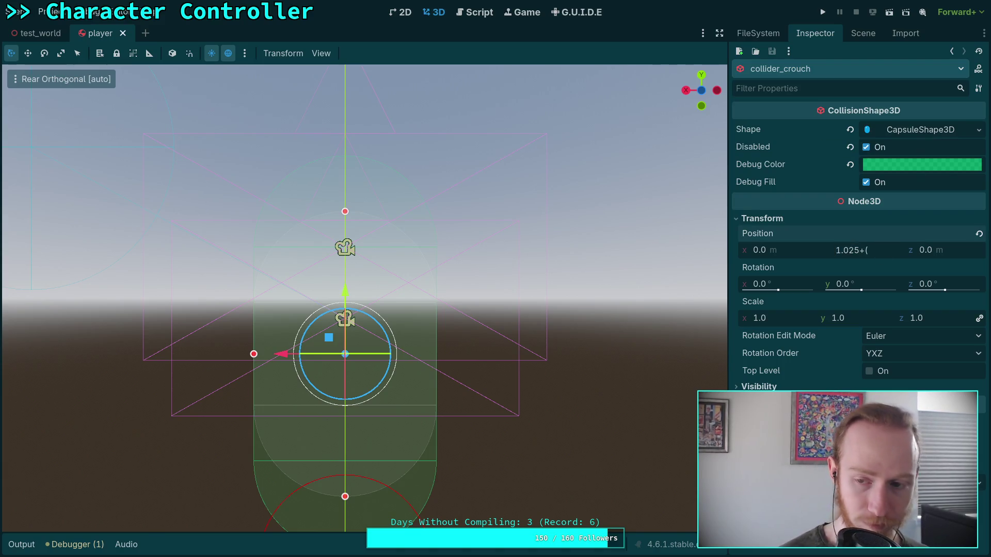
type("0.4")
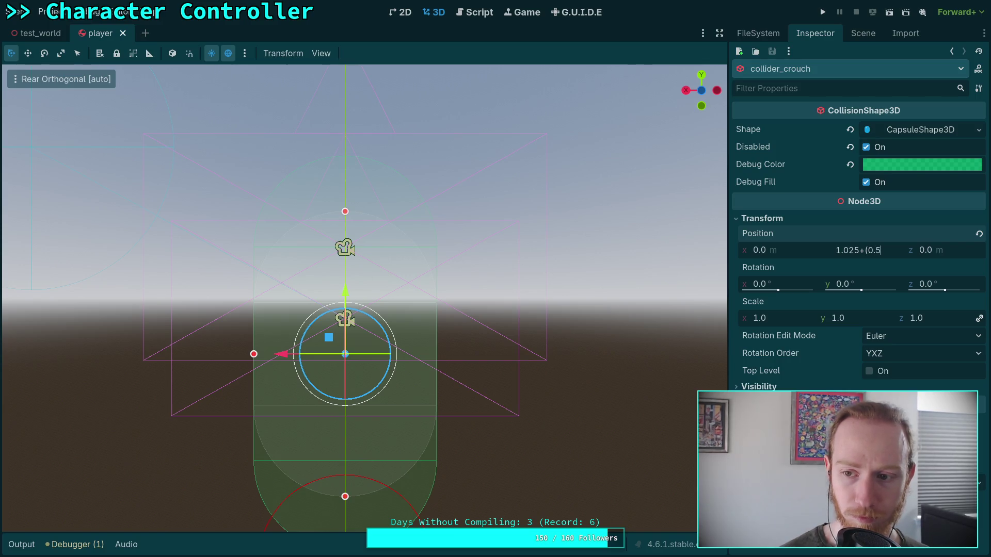
type("39")
type("2)")
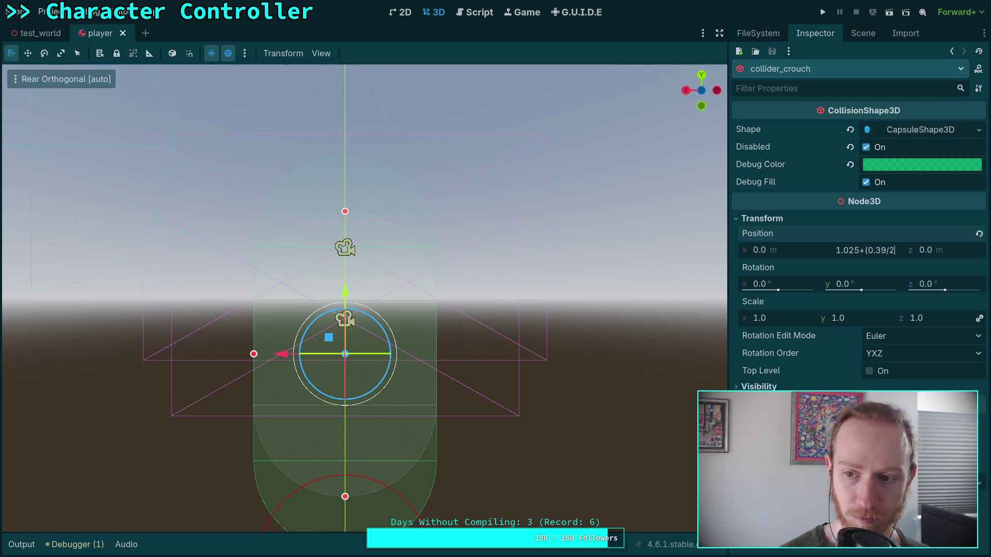
key("Return")
mouse_move(639, 224)
left_mouse_down()
mouse_move(577, 347)
mouse_move(531, 233)
mouse_move(554, 281)
mouse_move(559, 185)
mouse_move(559, 214)
left_mouse_up()
key("ctrl+KP_1")
key("ctrl+s")
left_click(822, 12)
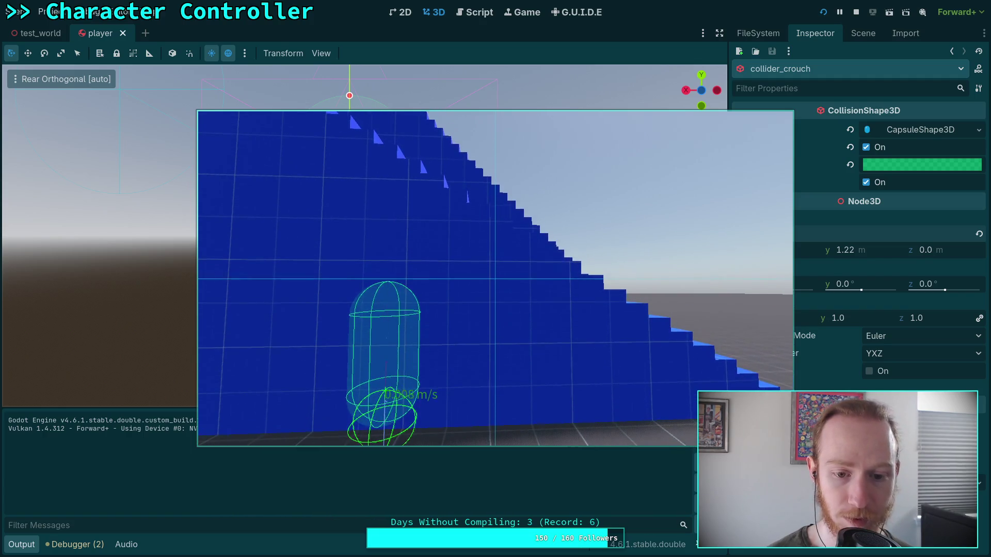
left_click(856, 13)
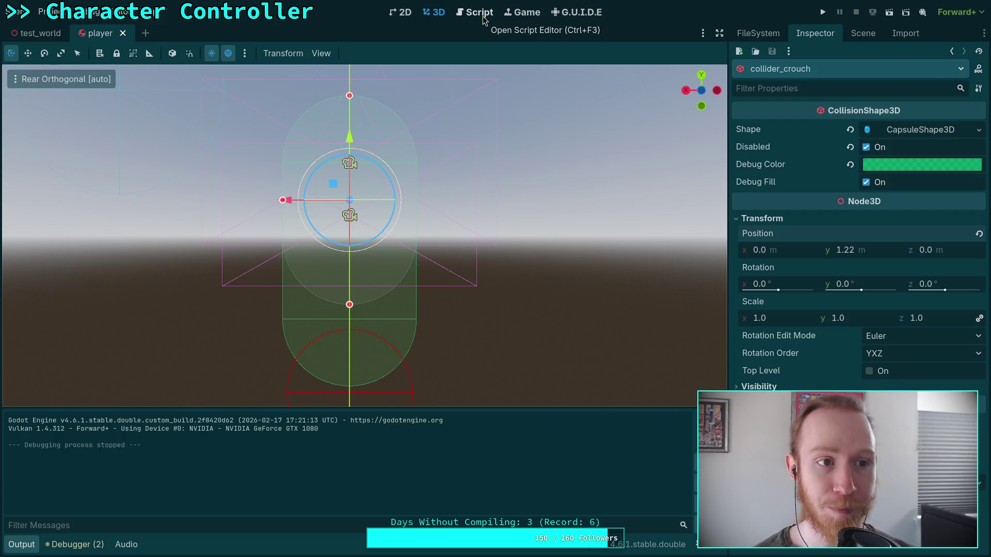
- Insert a blank line below the elif collider_stand.disabled check in player.gd, then return to 3D
left_click(484, 19)
scroll(406, 234, "down", 3)
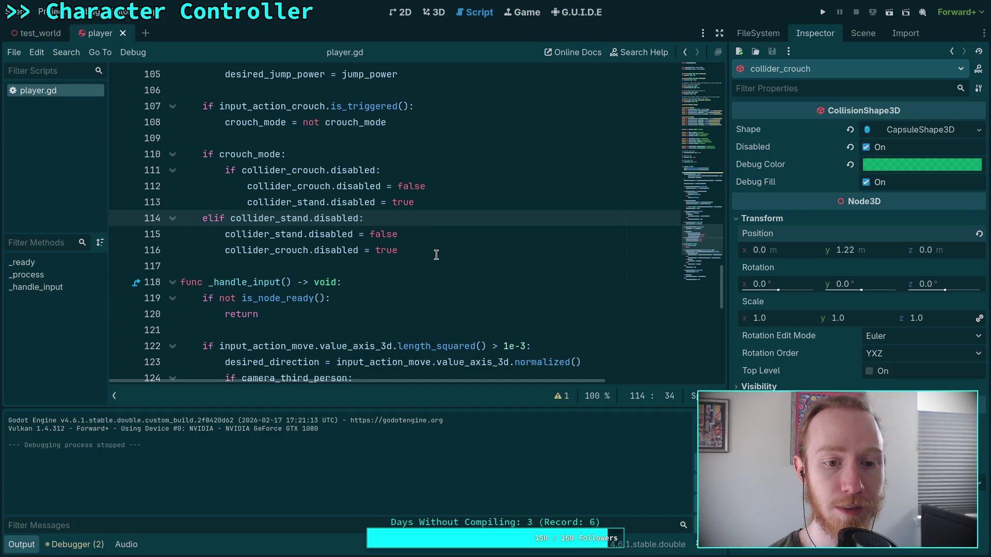
key("Return")
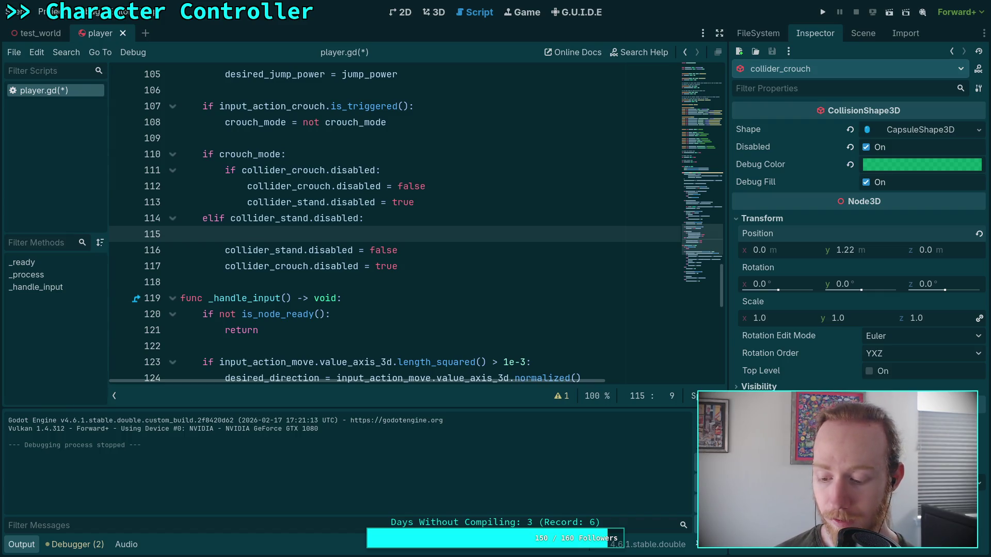
left_click(436, 11)
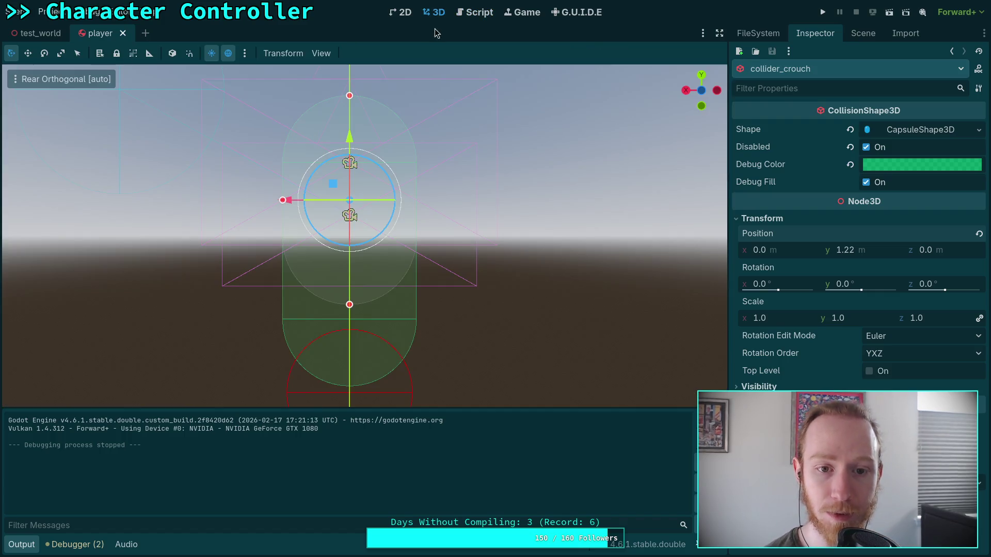
- Inspect the ShapeCast3D node's properties
left_click(860, 35)
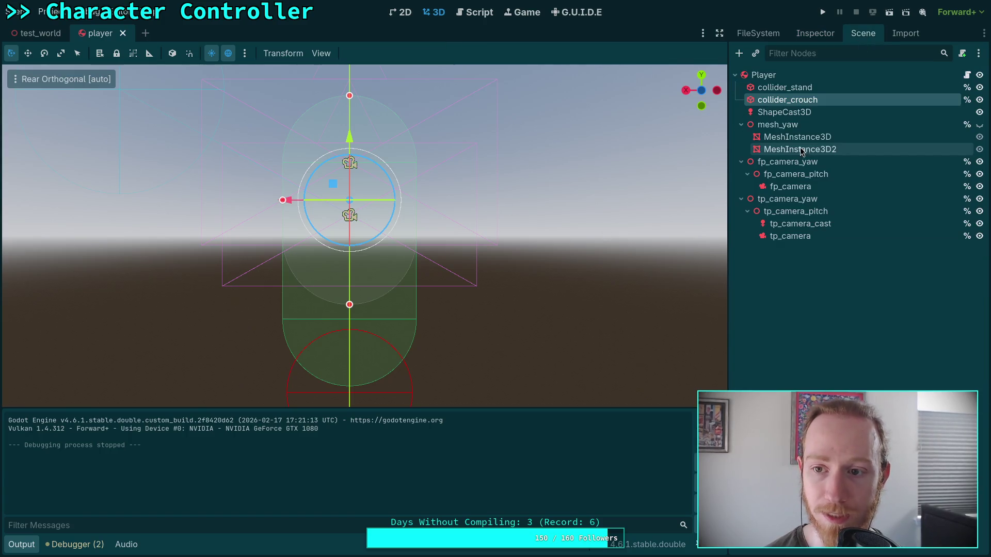
left_click(808, 113)
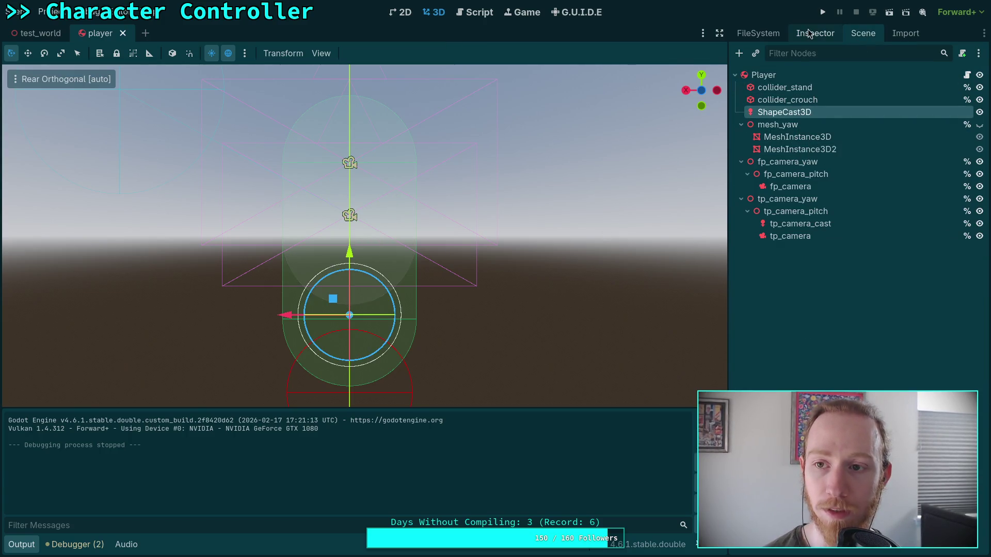
left_click(814, 33)
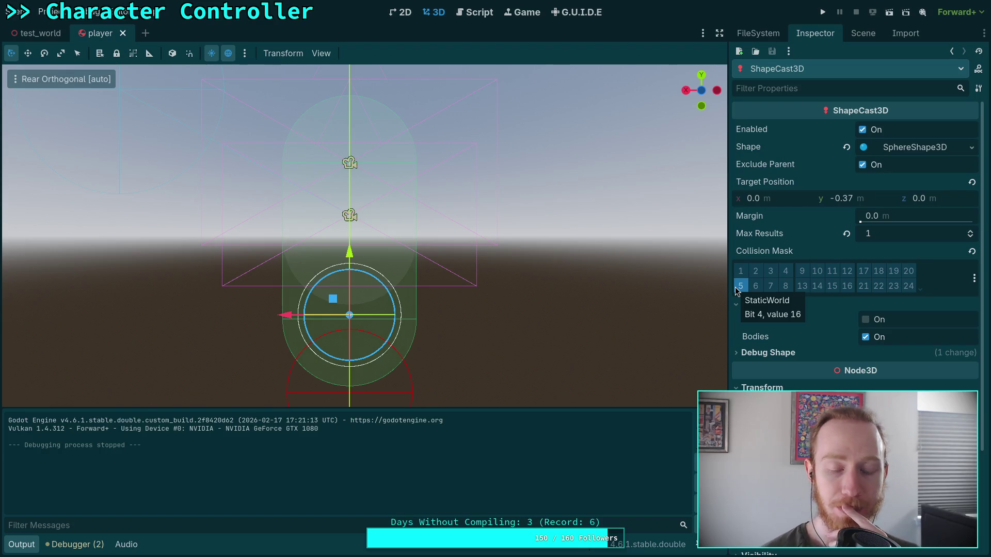
- Compare ShapeCast3D, collider_stand and collider_crouch, ending on collider_stand's properties
left_click(863, 34)
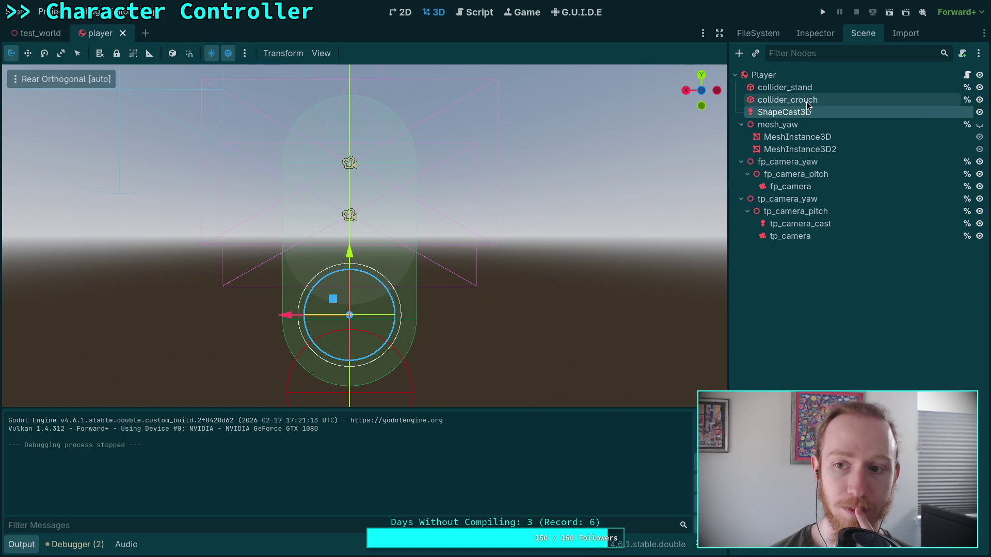
left_click(806, 91)
left_click(809, 105)
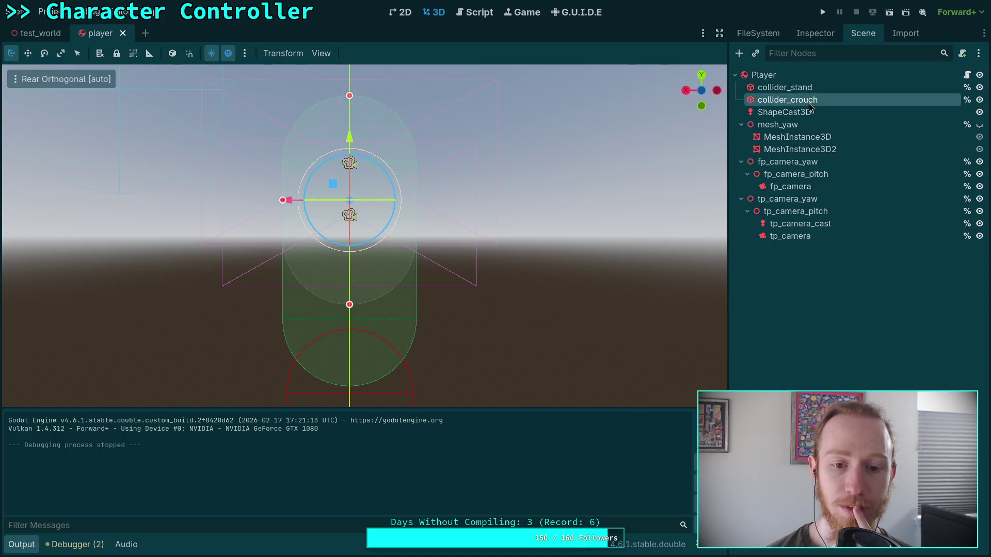
left_click(809, 112)
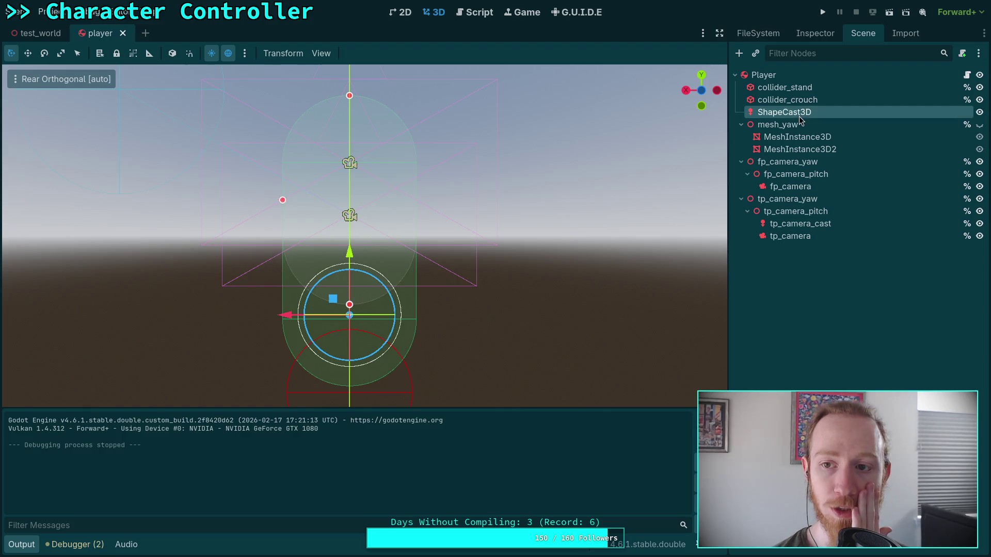
left_click(806, 91)
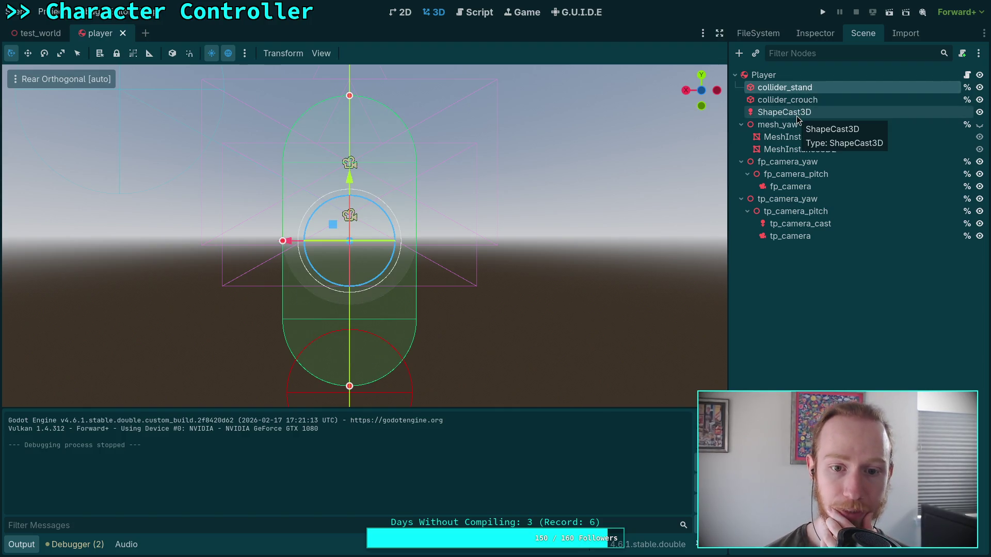
left_click(804, 112)
left_click(830, 39)
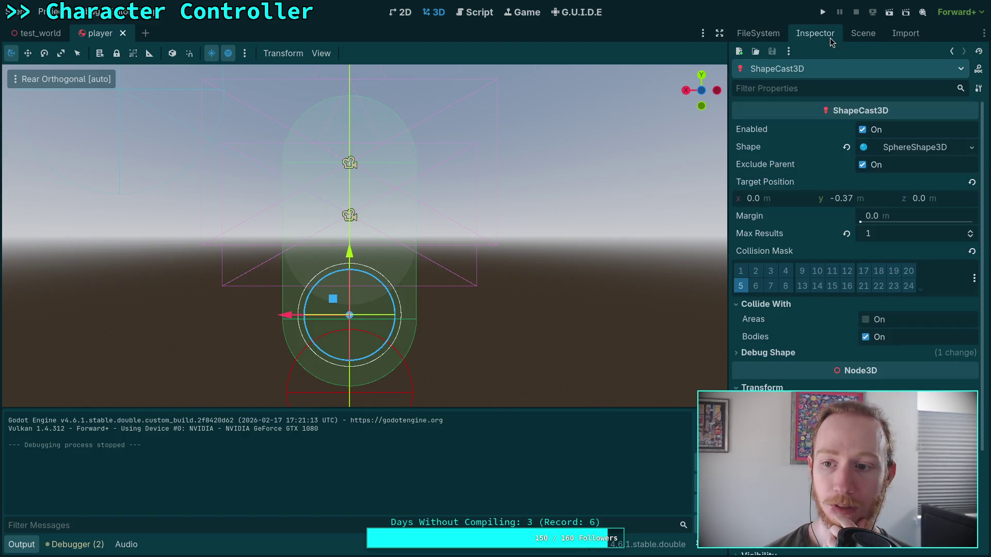
left_click(868, 38)
left_click(805, 87)
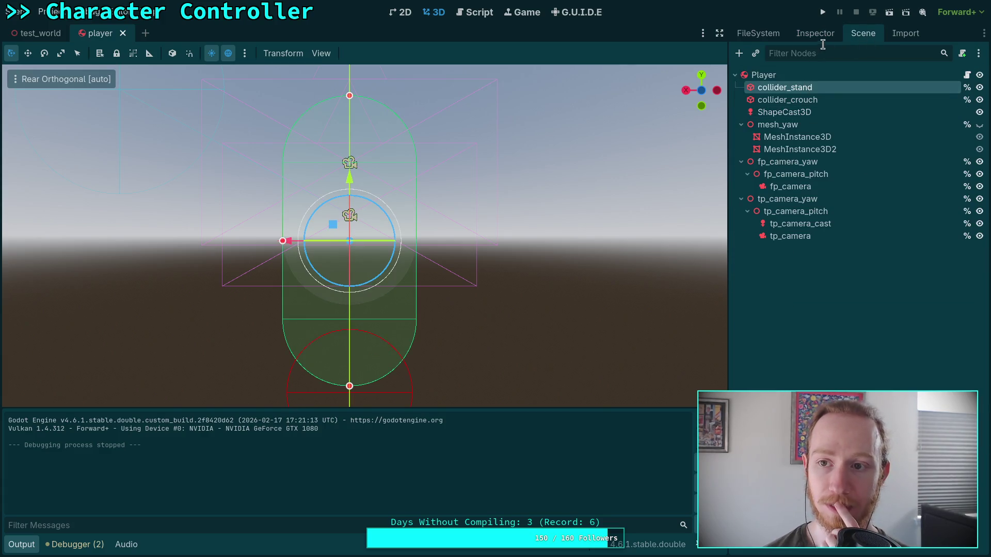
left_click(819, 34)
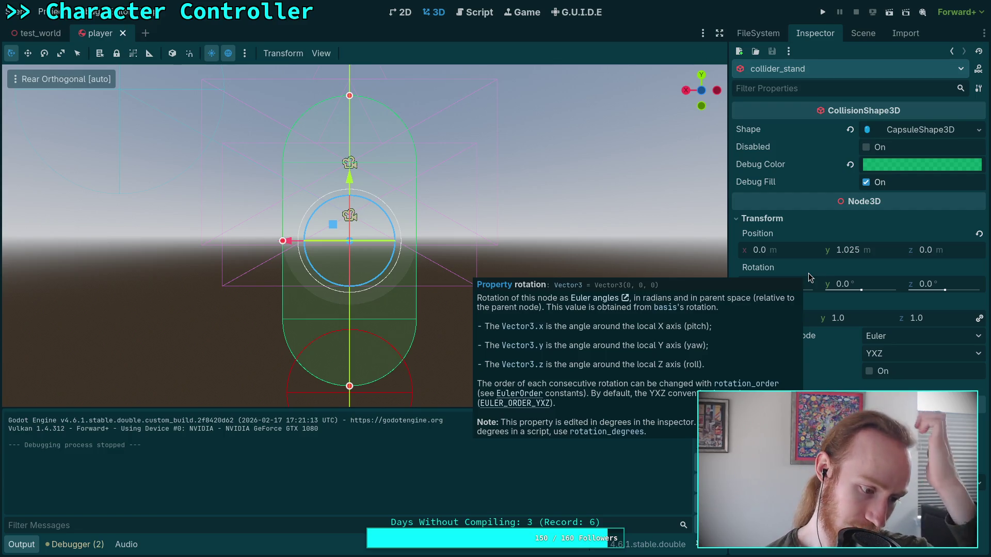
- Scroll to the crouch height offset code at the end of player.gd
left_click(475, 13)
scroll(484, 258, "down", 3)
scroll(484, 258, "down", 4)
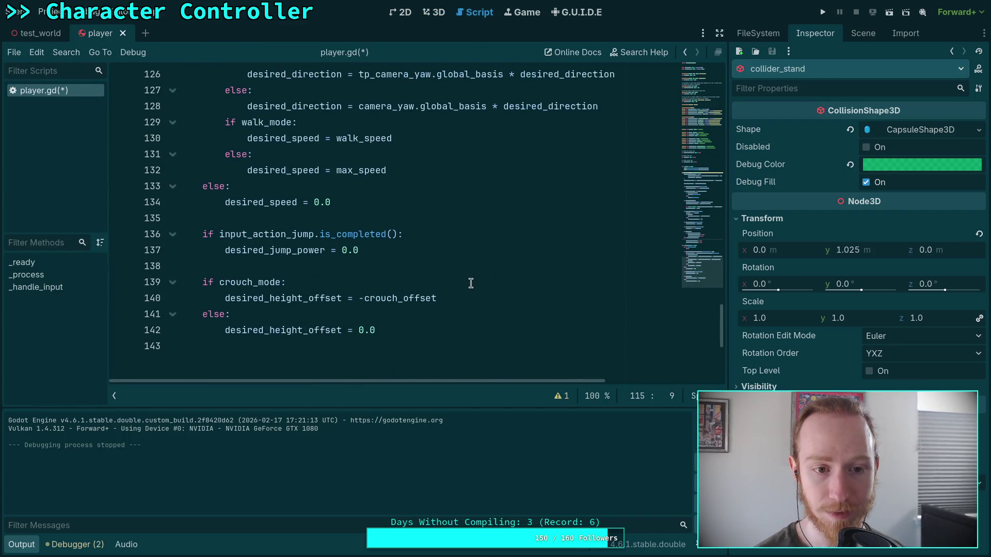
- Add the comment '# Test if we can switch to the stand collider using the shape_cast result'
scroll(469, 268, "up", 9)
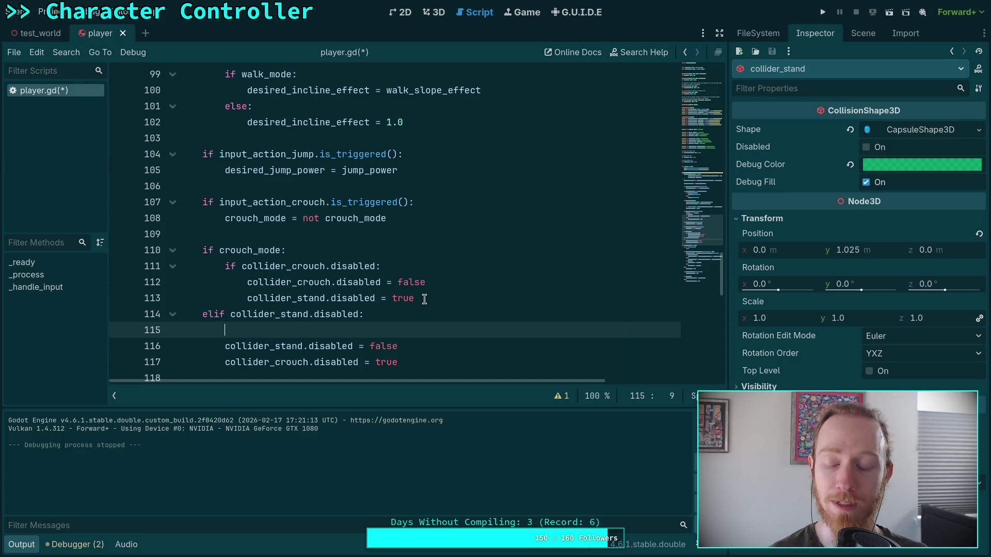
type("# ")
type("T")
type("est if we ")
type("can tu")
key("BackSpace")
key("BackSpace")
key("BackSpace")
type("switch to the ")
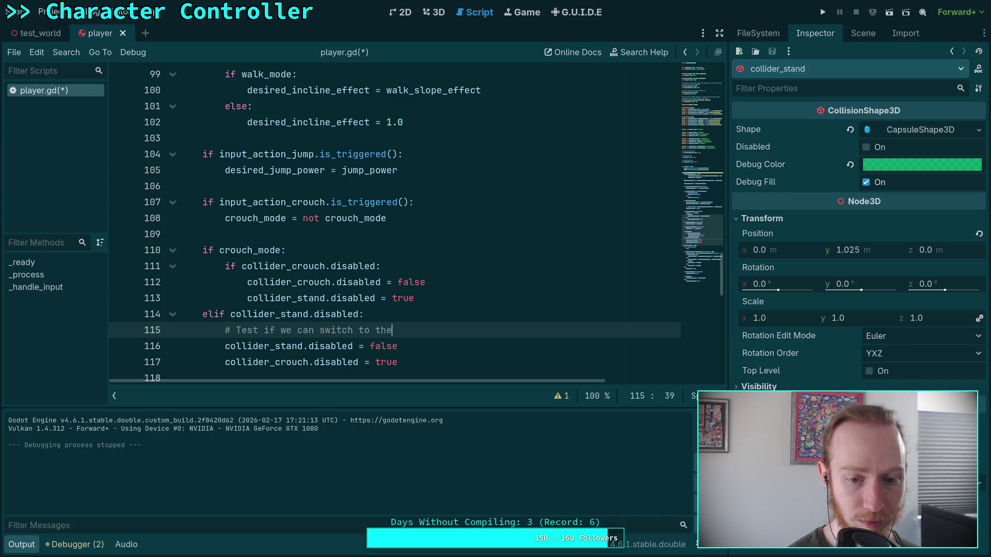
type("stand collider ")
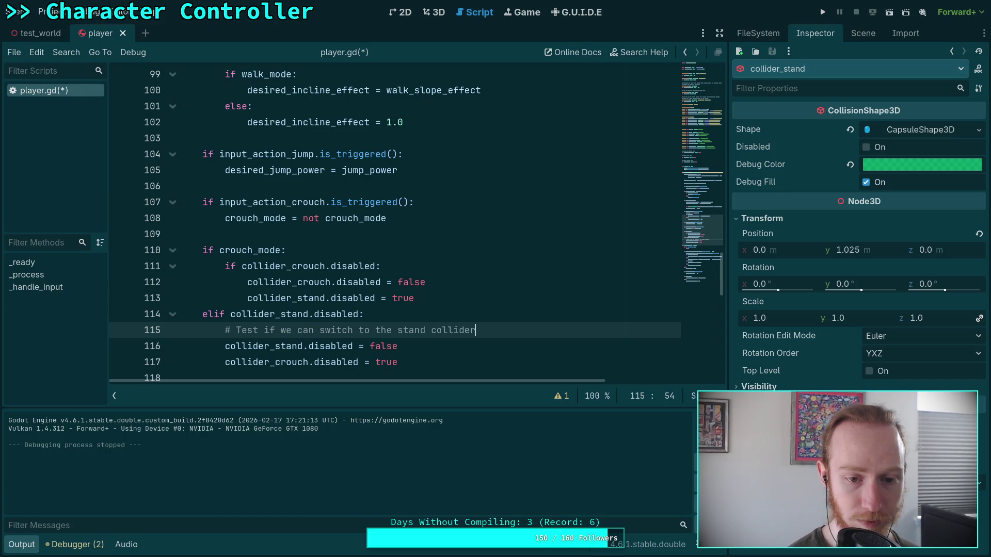
type("using the shapec")
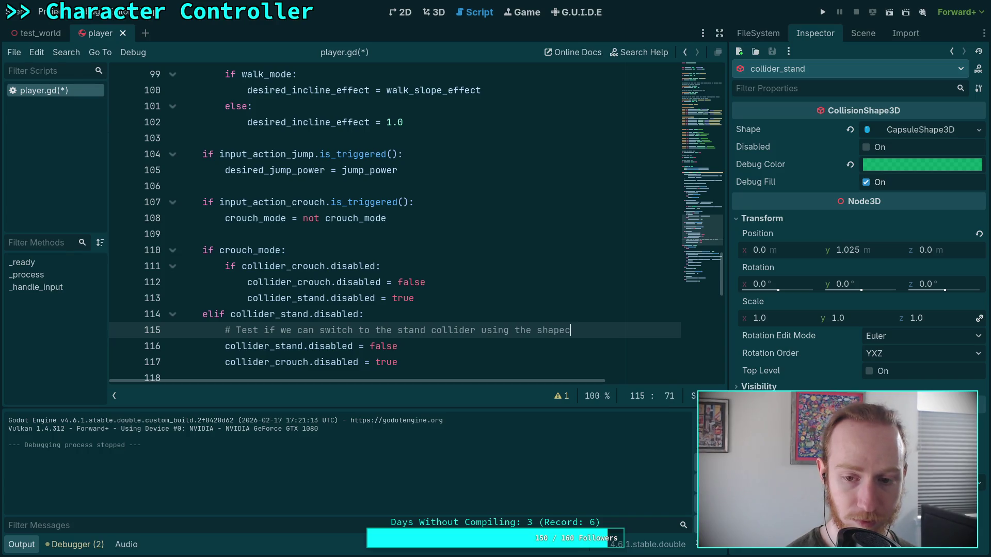
key("BackSpace")
type("ast result")
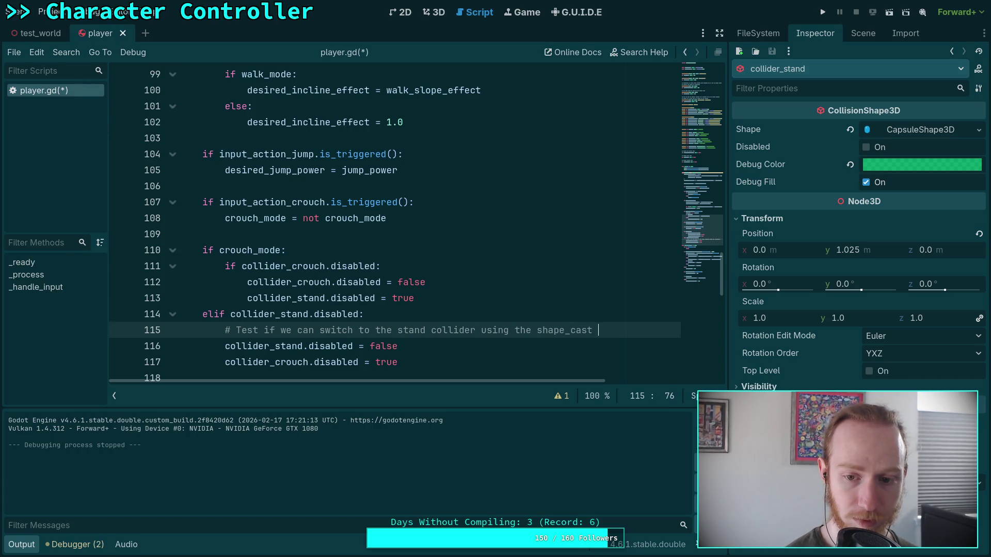
scroll(448, 264, "down", 2)
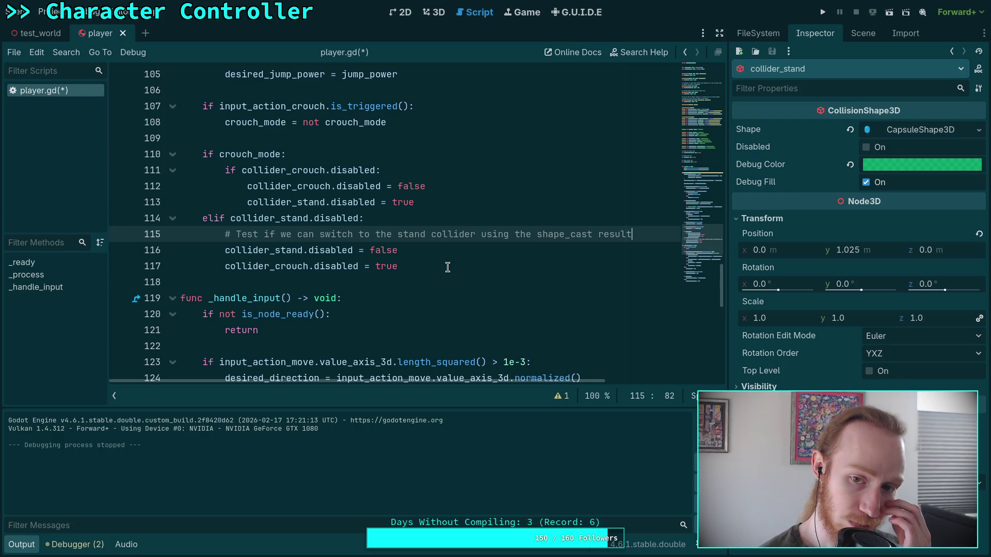
key("Return")
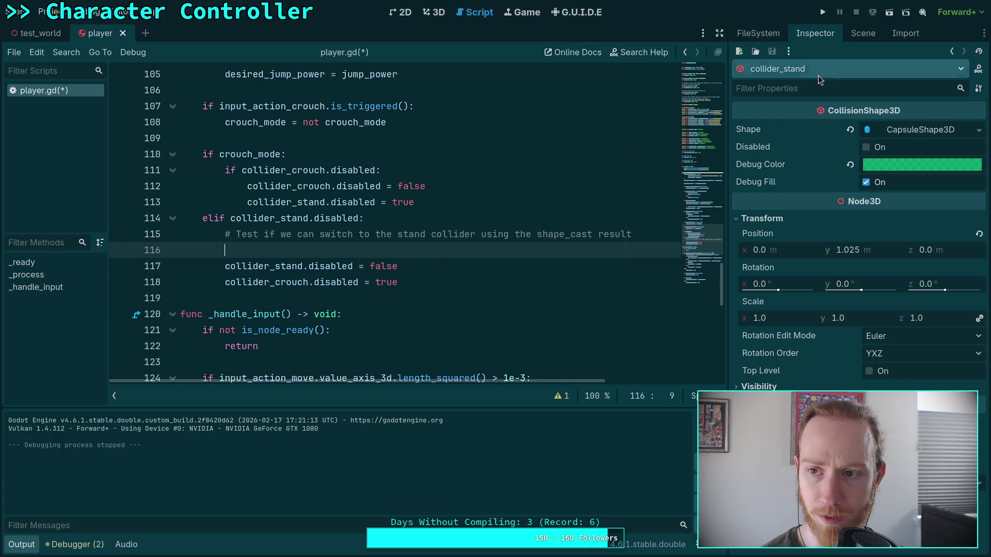
left_click(862, 36)
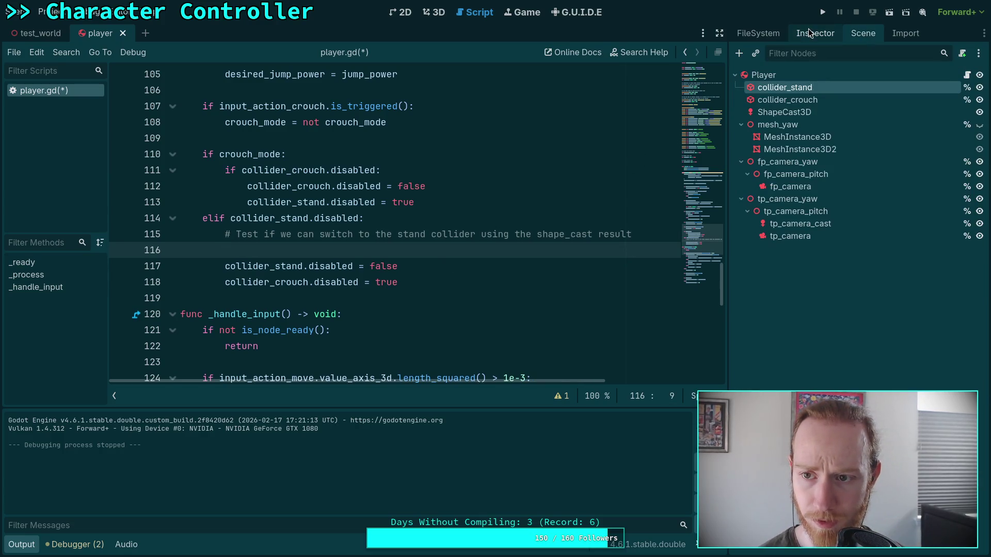
- Rename the ShapeCast3D node to spring_cast
left_click(783, 114)
right_click(784, 115)
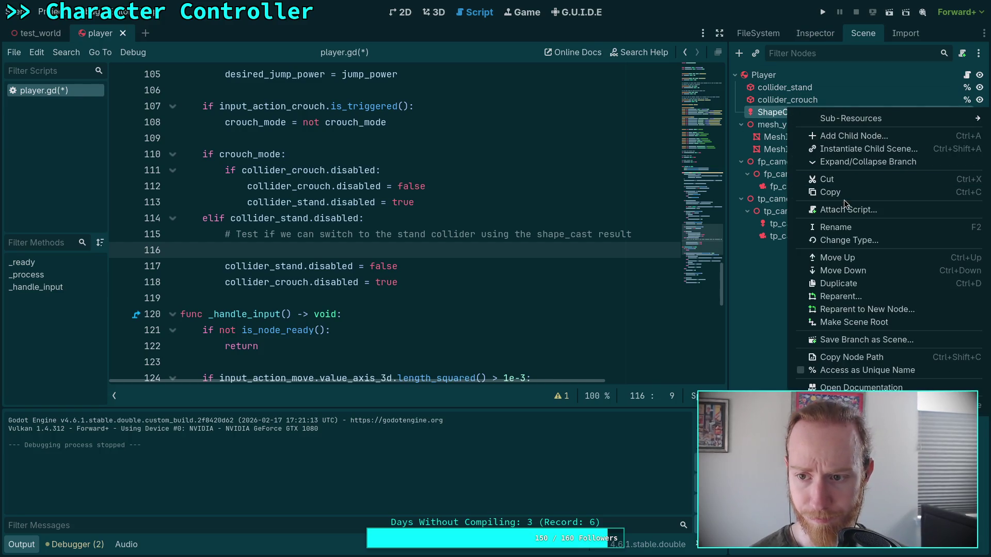
left_click(840, 227)
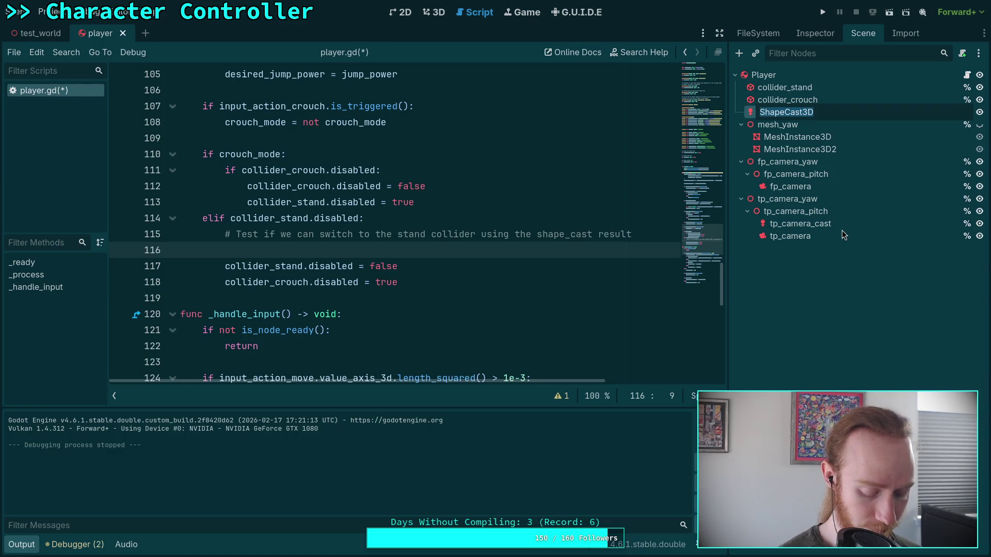
type("spring_ca")
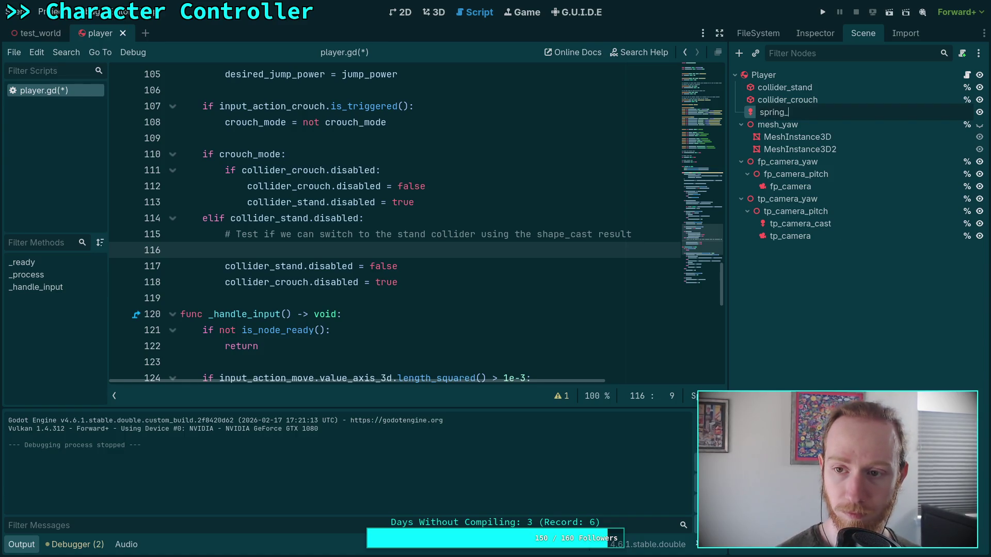
type("st")
key("Return")
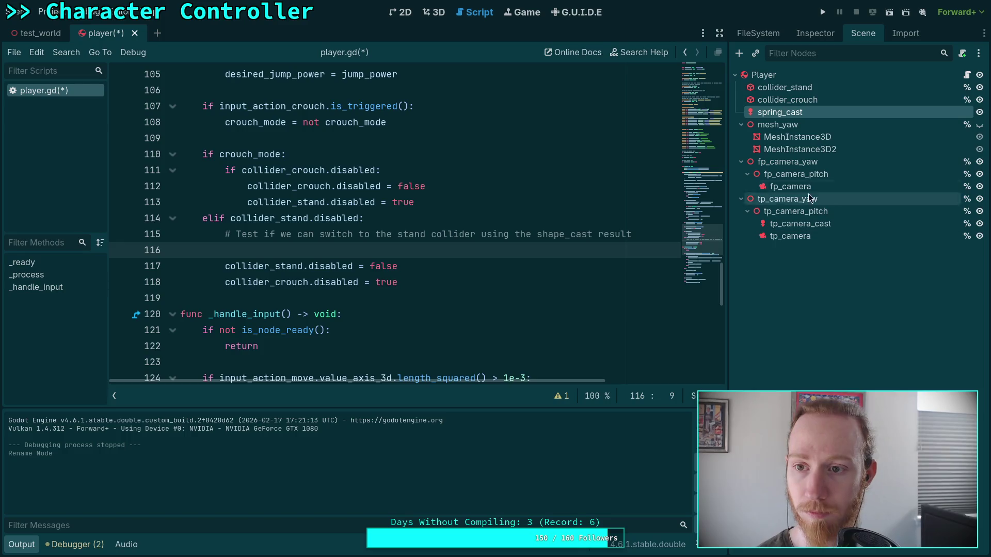
- Make spring_cast accessible as a unique name and run the game
right_click(855, 112)
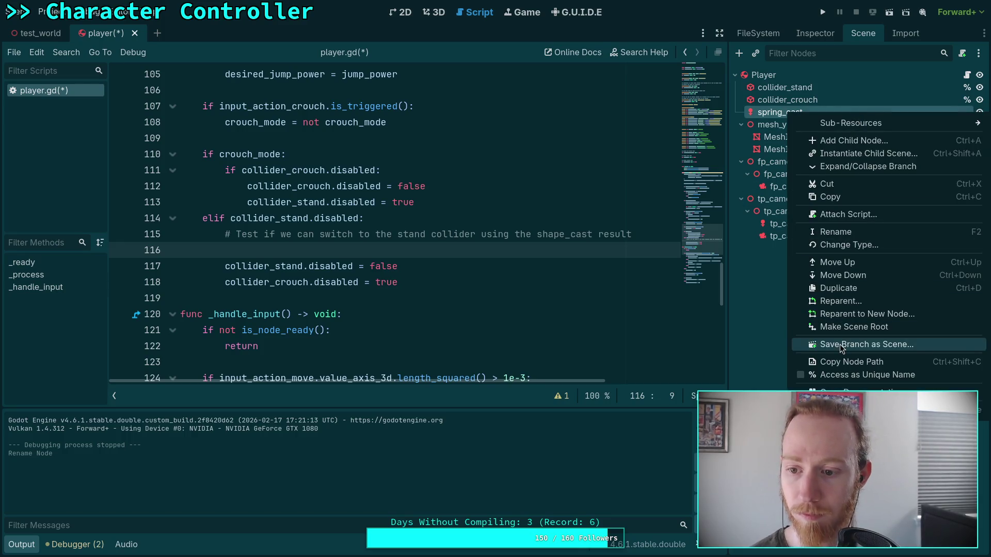
left_click(867, 375)
left_click(816, 74)
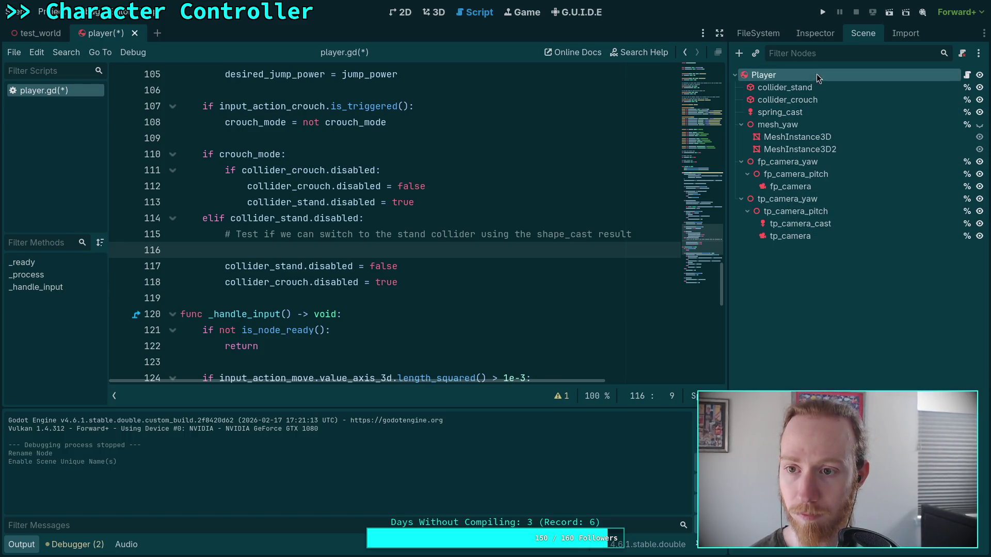
key("F5")
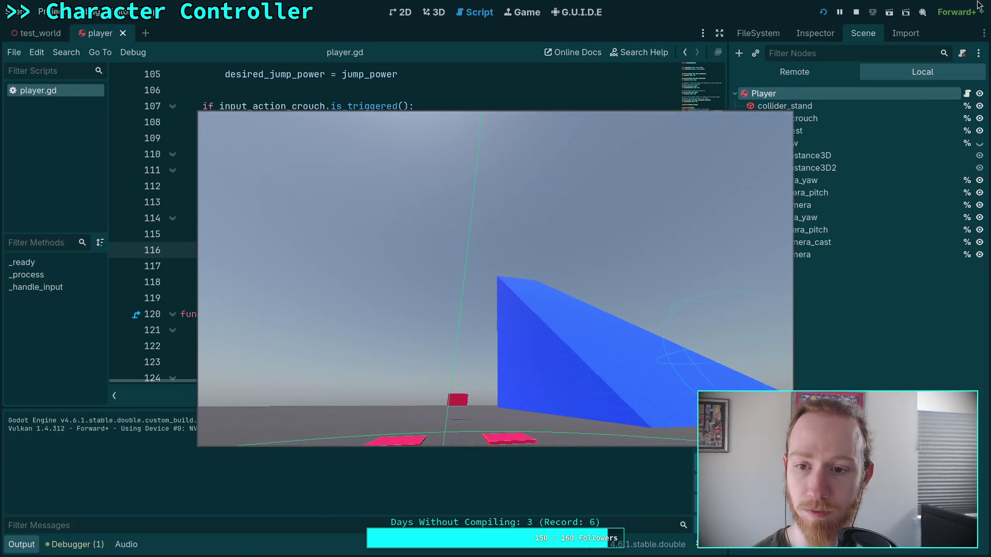
- Stop the test run and review the Player's exported properties and node tree
left_click(858, 12)
left_click(812, 36)
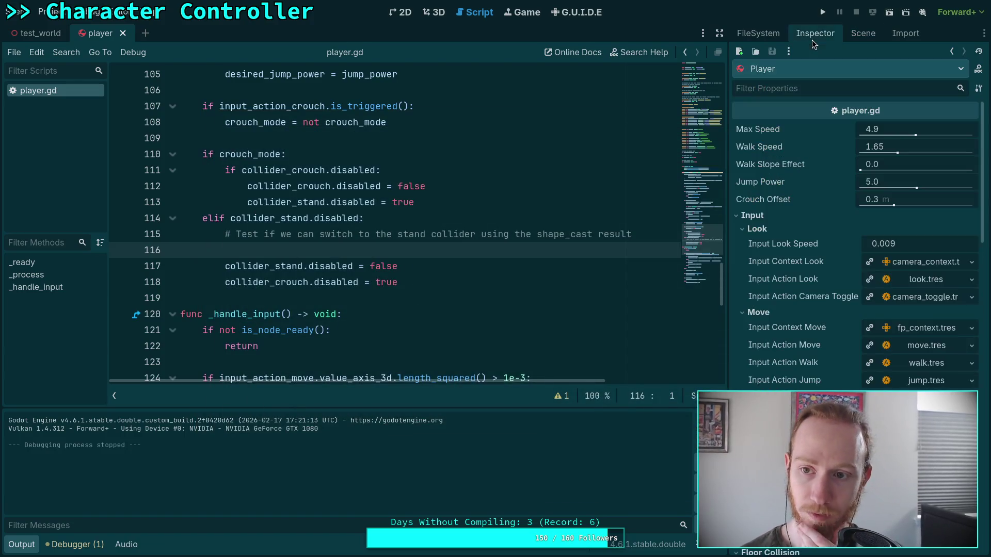
scroll(815, 157, "down", 5)
scroll(815, 157, "up", 5)
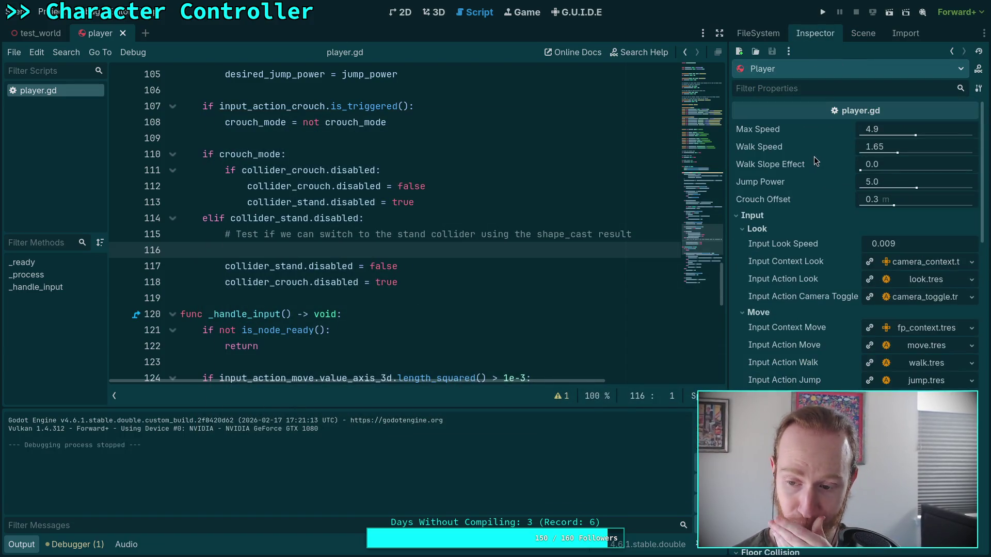
left_click(859, 33)
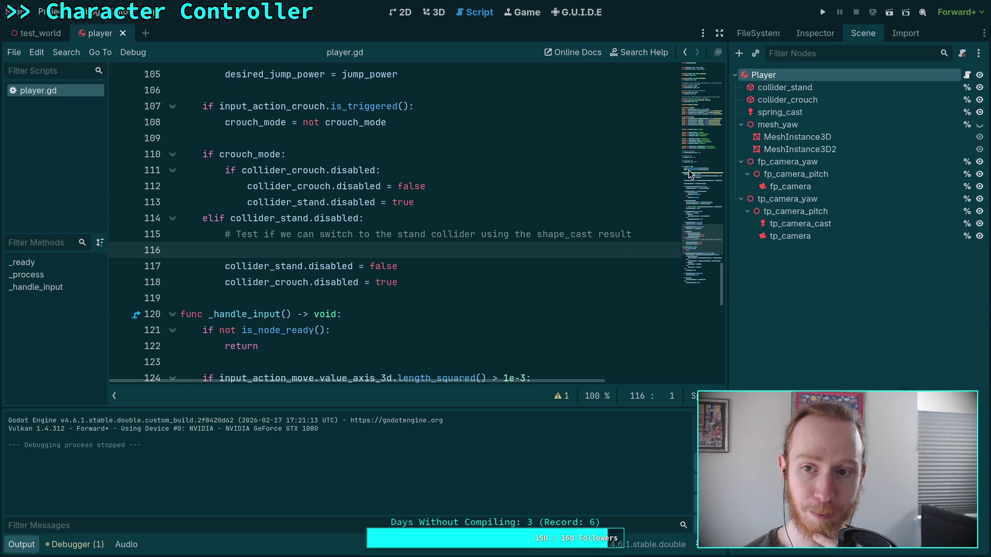
scroll(559, 178, "up", 20)
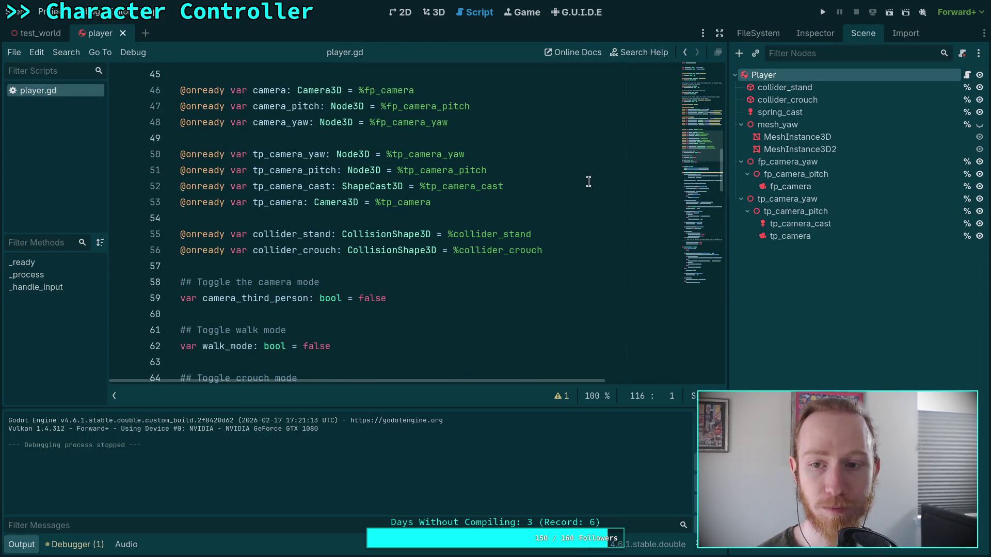
scroll(527, 190, "down", 4)
scroll(588, 187, "up", 1)
scroll(588, 187, "up", 8)
scroll(598, 181, "down", 4)
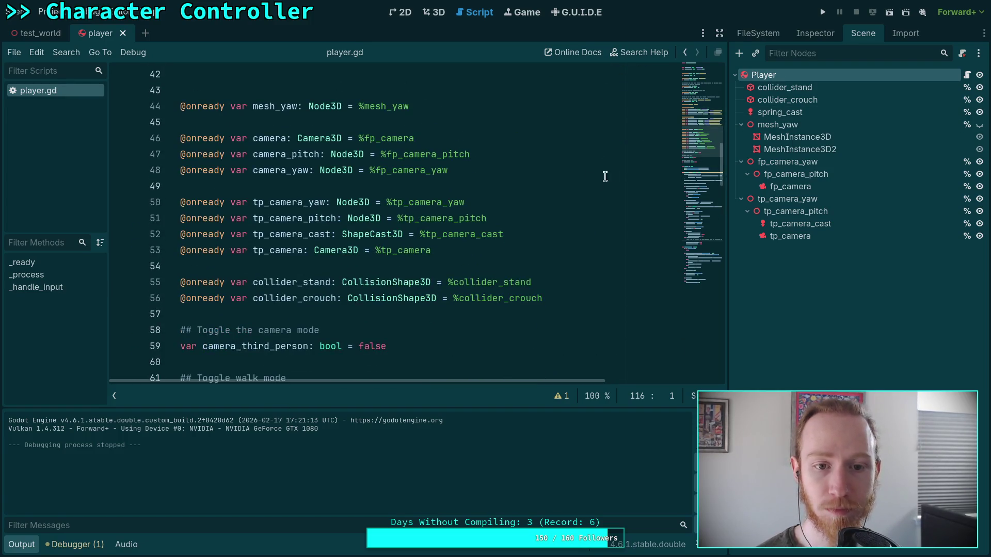
left_click(776, 114)
mouse_move(775, 118)
left_mouse_down()
mouse_move(513, 314)
mouse_move(498, 314)
left_mouse_up()
scroll(536, 309, "down", 15)
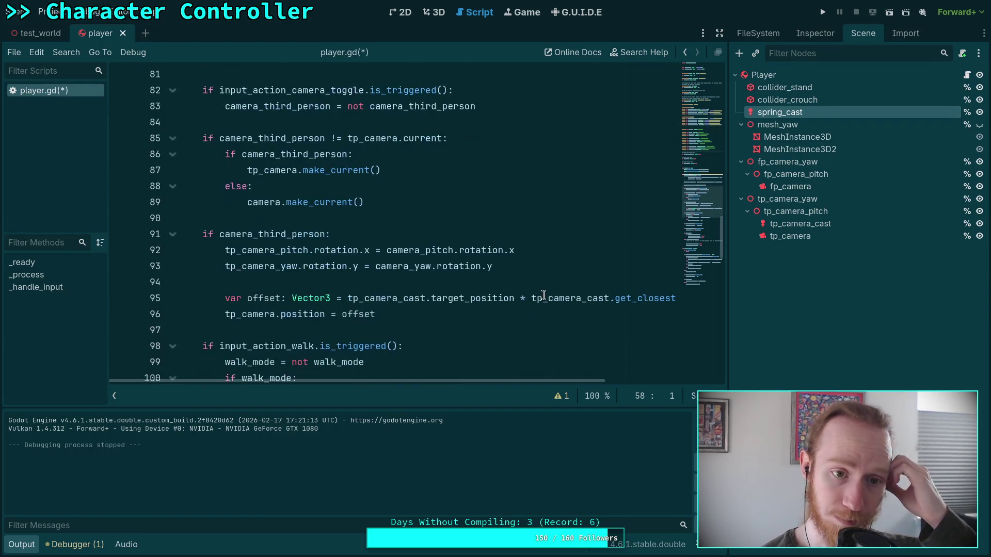
scroll(543, 295, "down", 13)
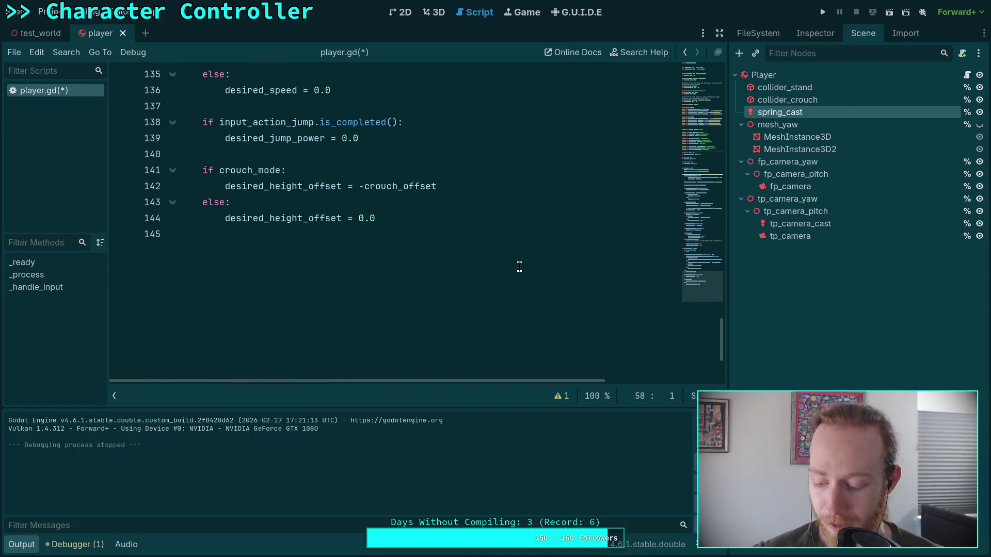
left_click(436, 12)
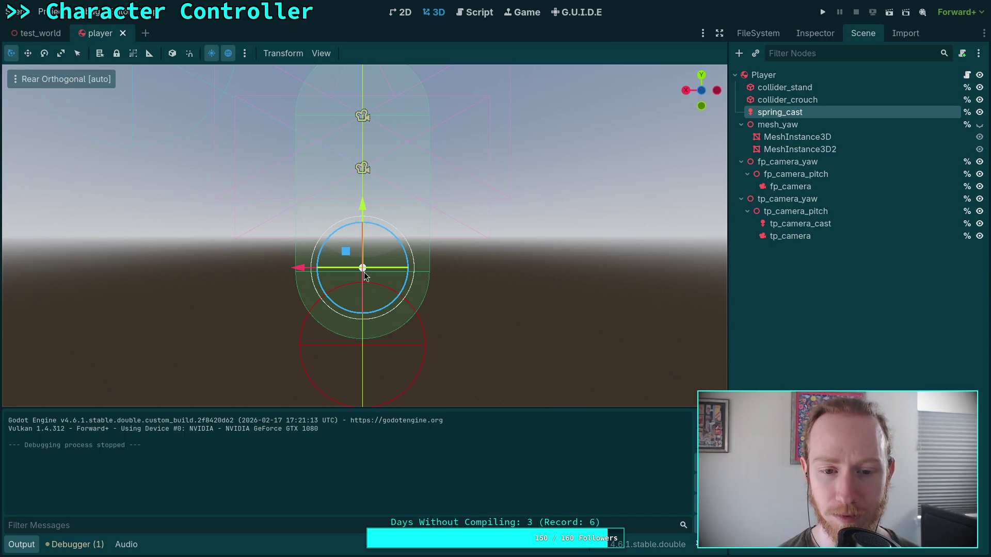
mouse_move(364, 276)
left_mouse_down()
mouse_move(380, 354)
mouse_move(387, 305)
mouse_move(377, 350)
mouse_move(364, 341)
mouse_move(378, 349)
left_mouse_up()
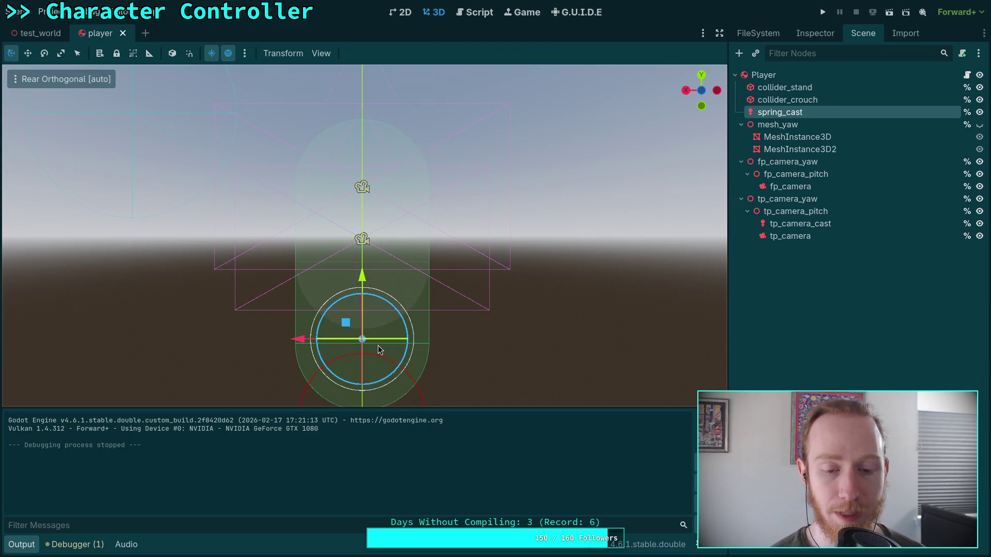
left_click(796, 88)
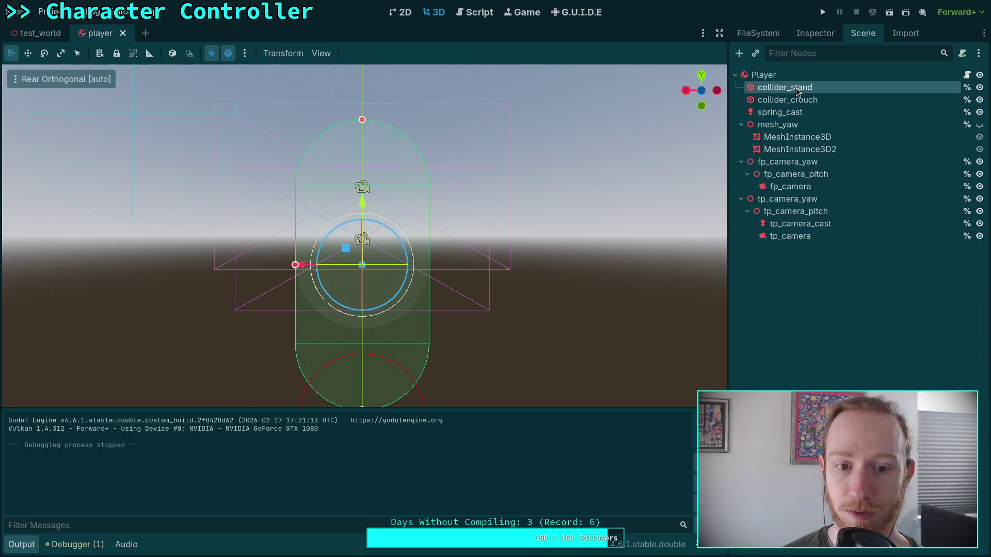
left_click(789, 117)
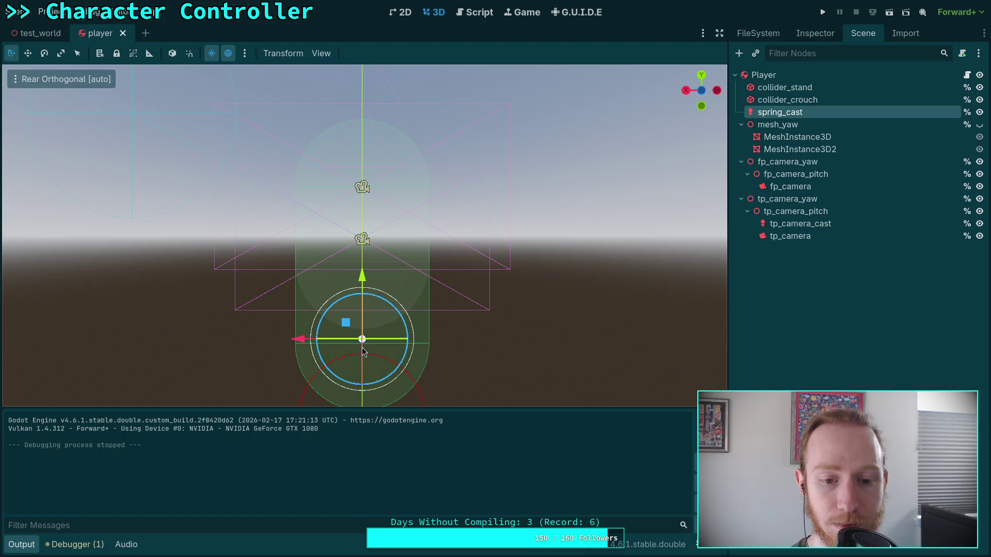
mouse_move(362, 352)
left_mouse_down()
mouse_move(363, 299)
mouse_move(388, 253)
mouse_move(365, 349)
left_mouse_up()
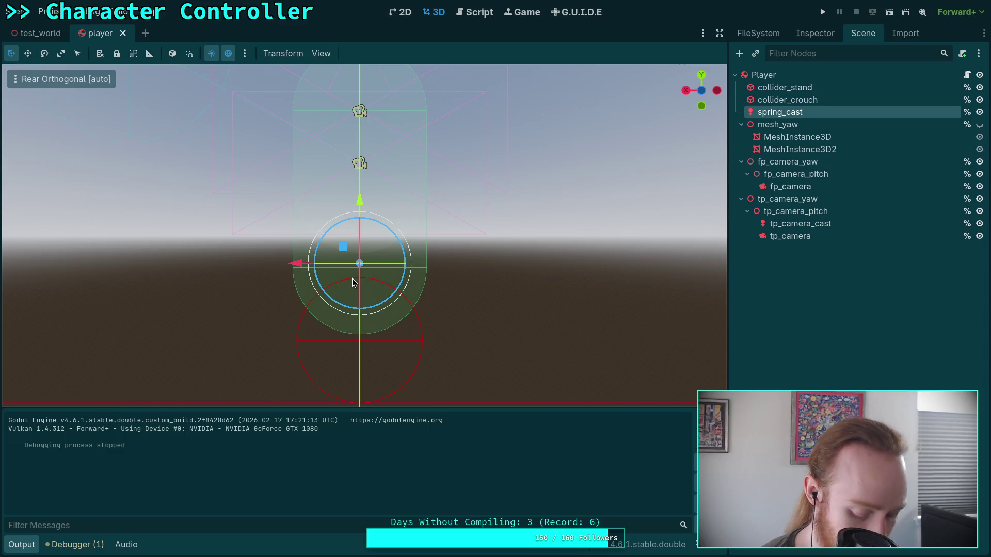
left_click(478, 14)
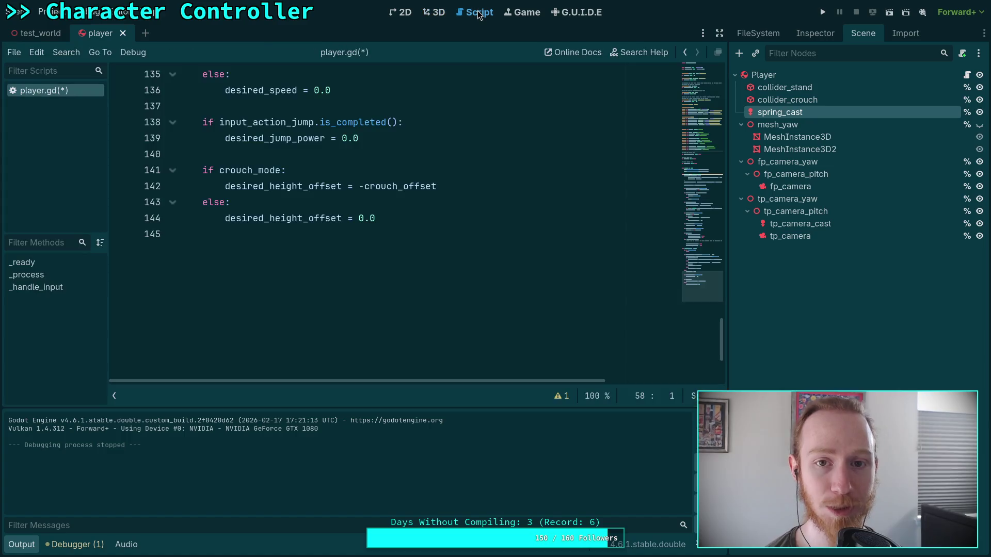
- Collapse the output panel and put the caret after the crouch_offset declaration
scroll(466, 210, "up", 10)
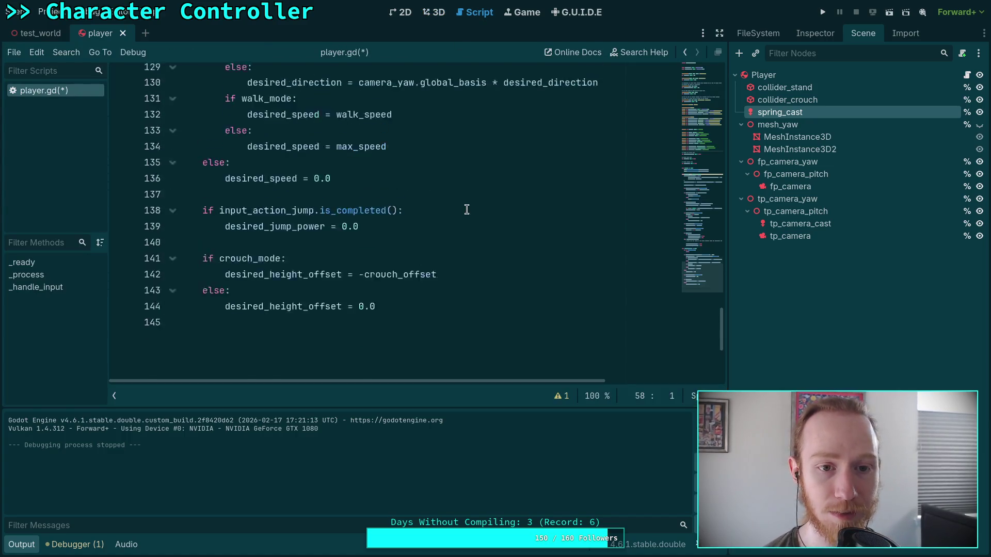
left_click(22, 544)
scroll(420, 345, "up", 14)
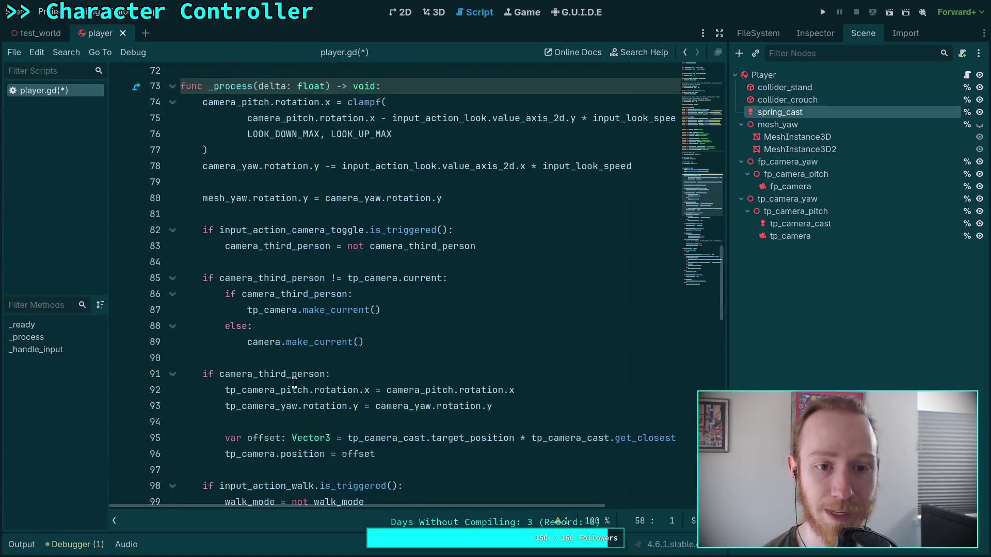
scroll(519, 316, "up", 4)
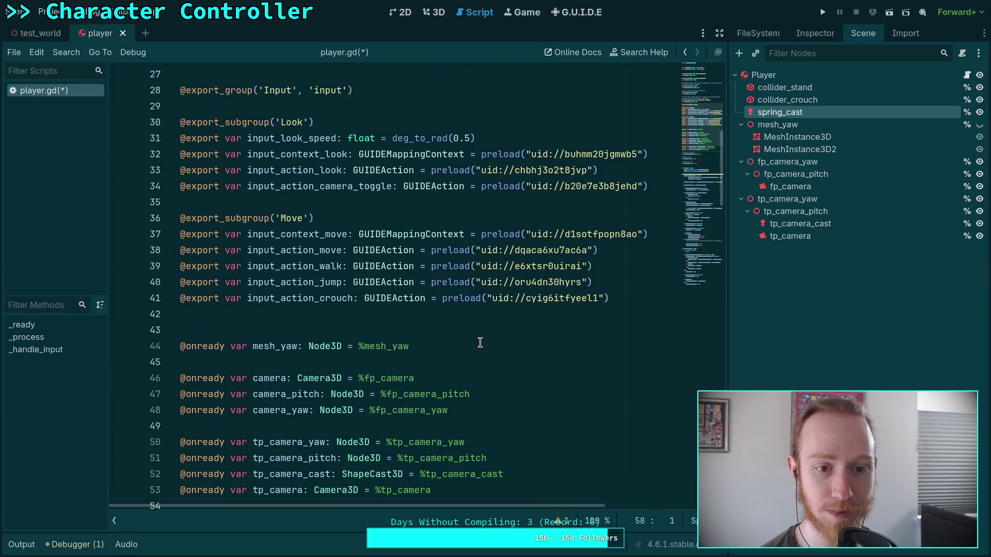
scroll(545, 326, "up", 5)
left_click(490, 298)
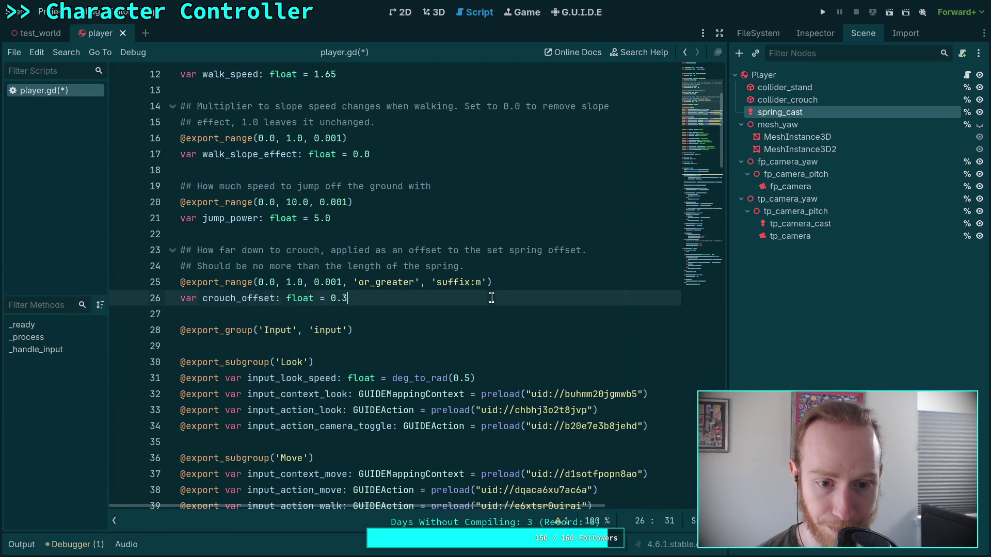
key("Return")
key("Return")
key("Return")
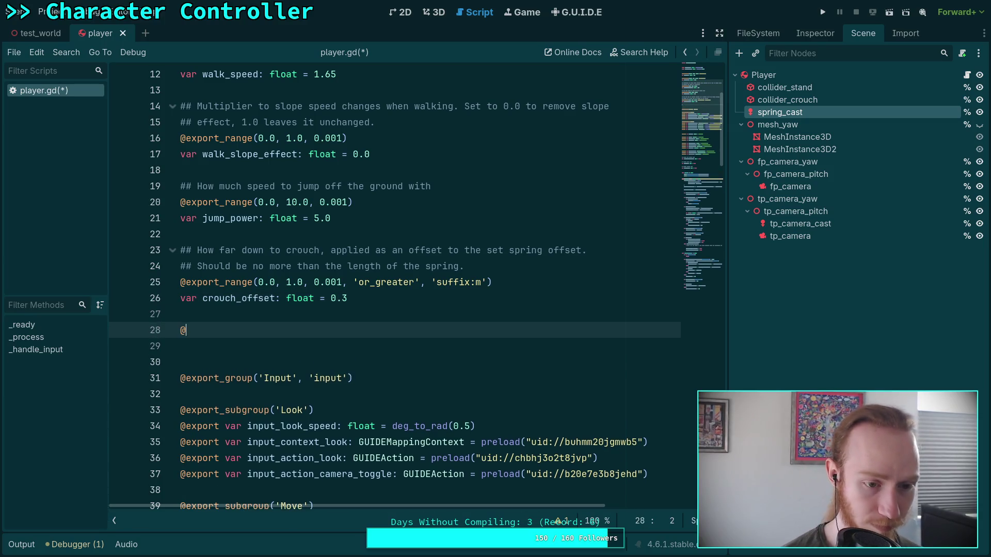
type("export_range(")
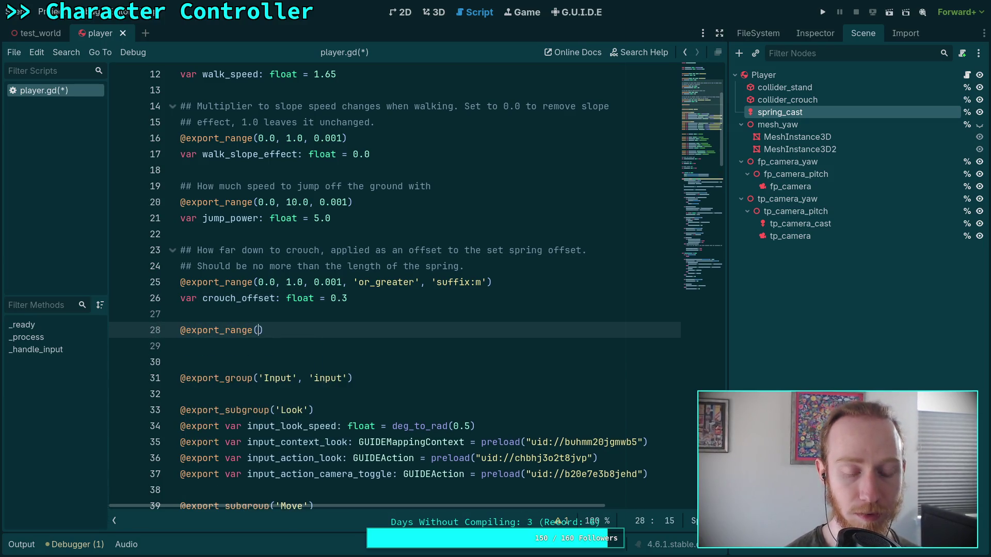
type("0.0, 1.0, 0.001, 'or")
key("Return")
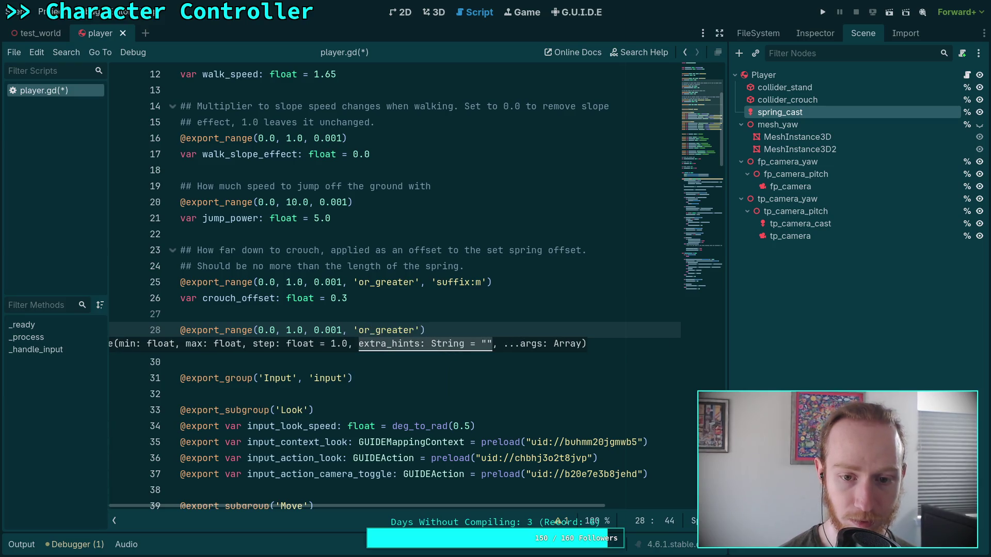
type("'s")
type("l")
key("BackSpace")
type("uffix:m")
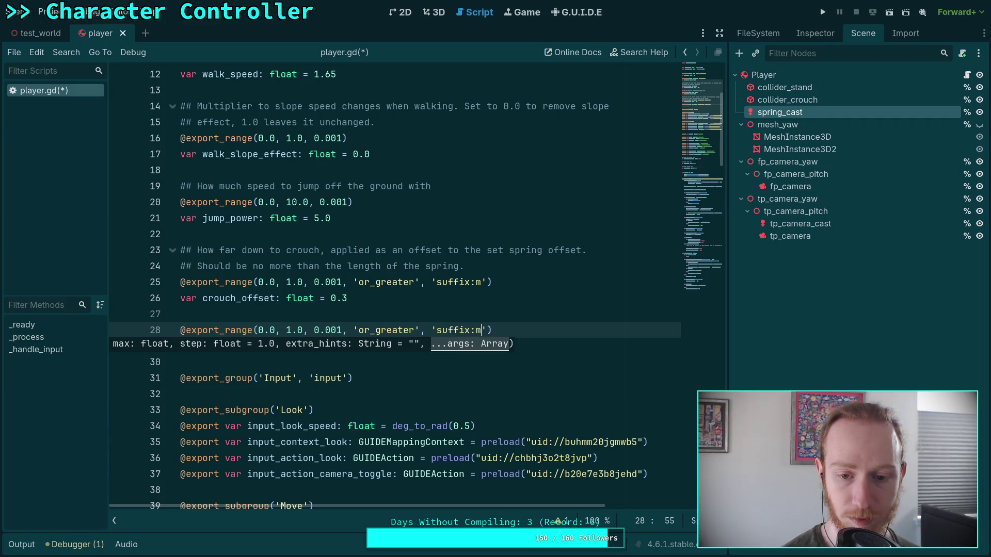
- Add a comment above it: the spring's safe length when the standing collider can be enabled
key("ctrl+shift+Return")
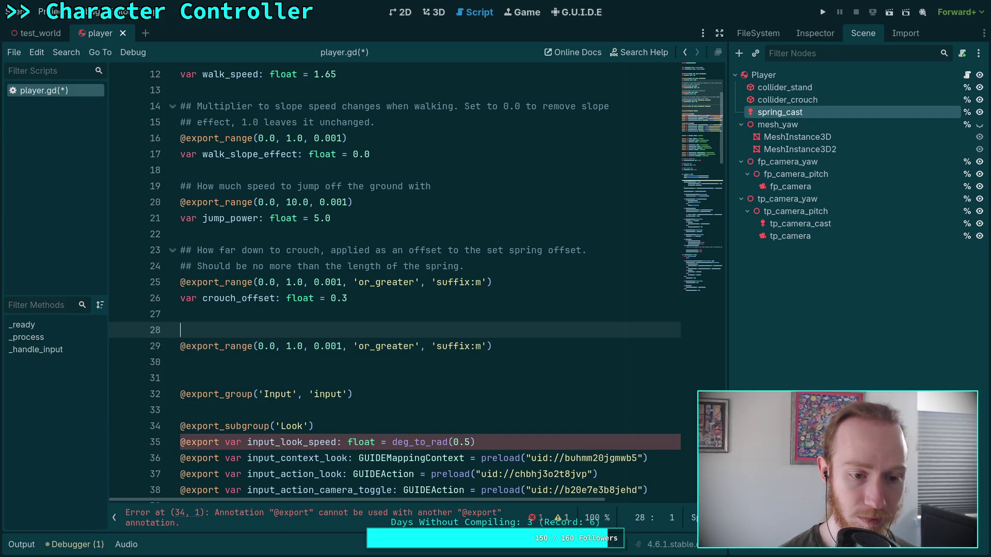
type("The safe leng")
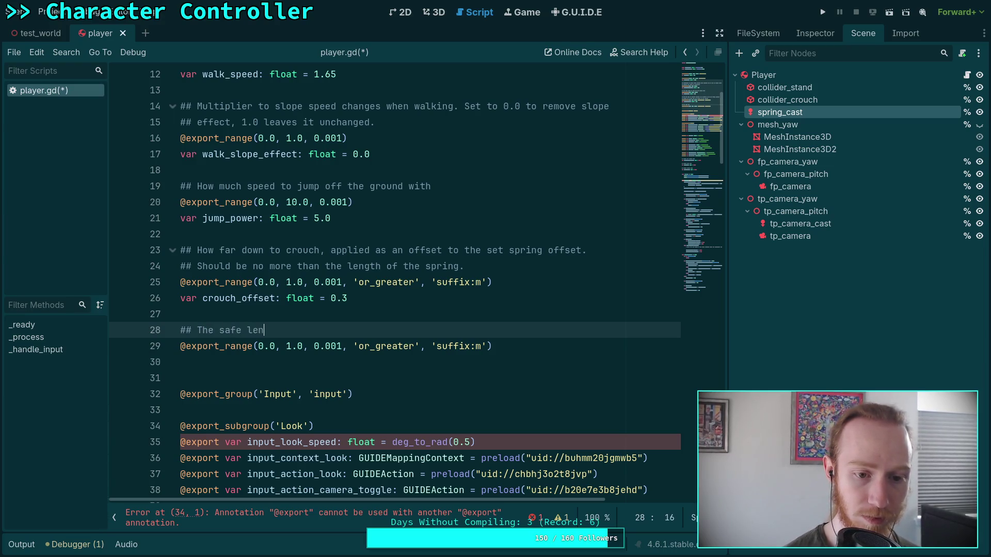
type("th of the sp")
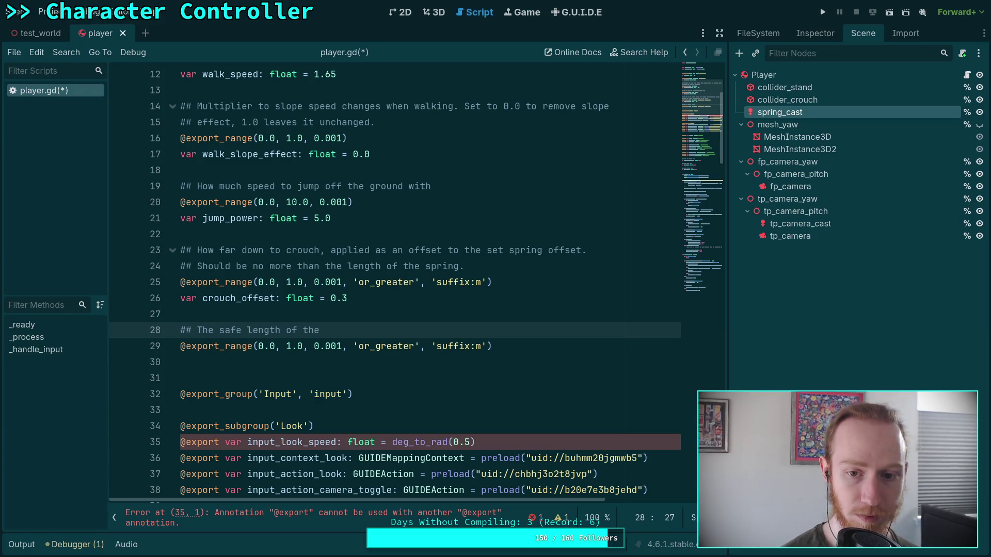
type("ring ")
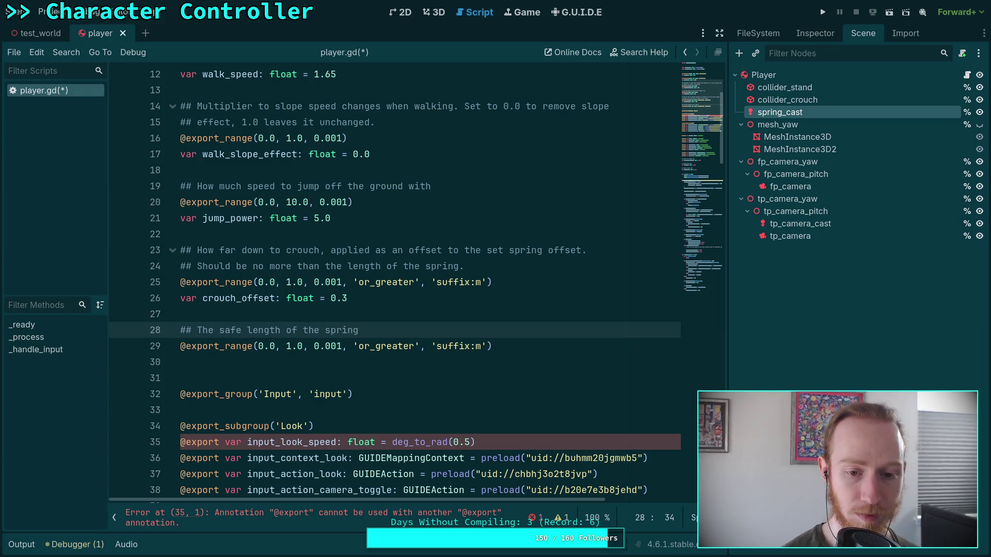
type("when the st")
type("anding collido")
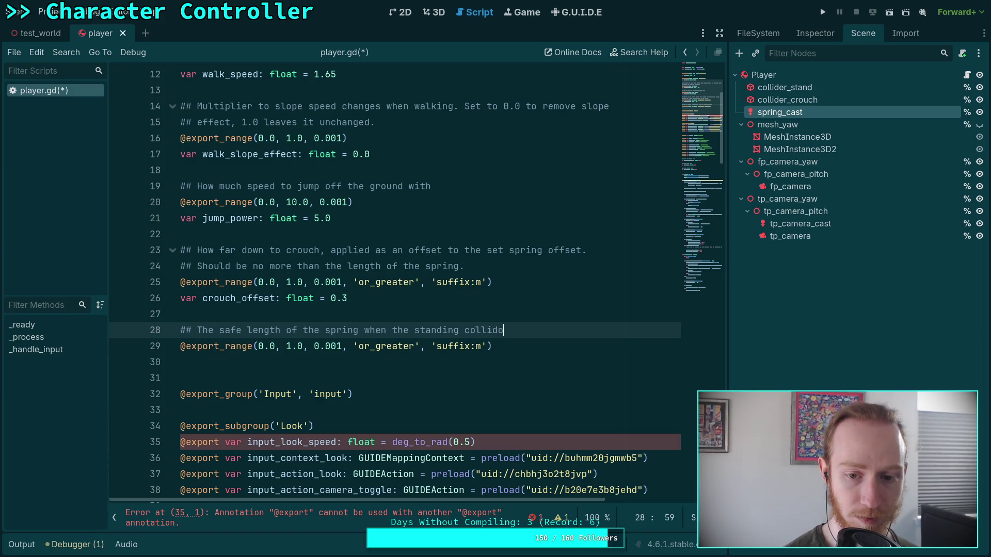
key("BackSpace")
key("BackSpace")
key("BackSpace")
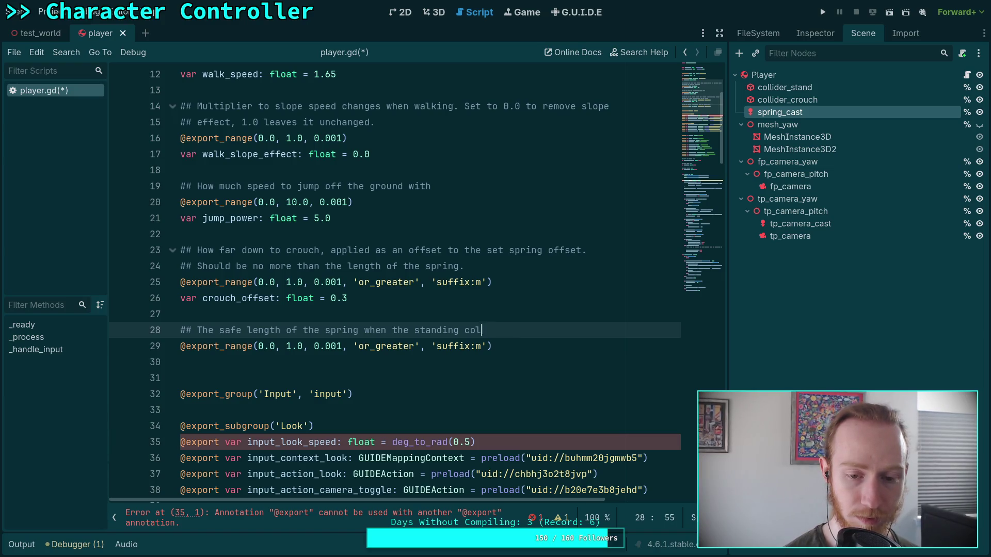
type("standing c")
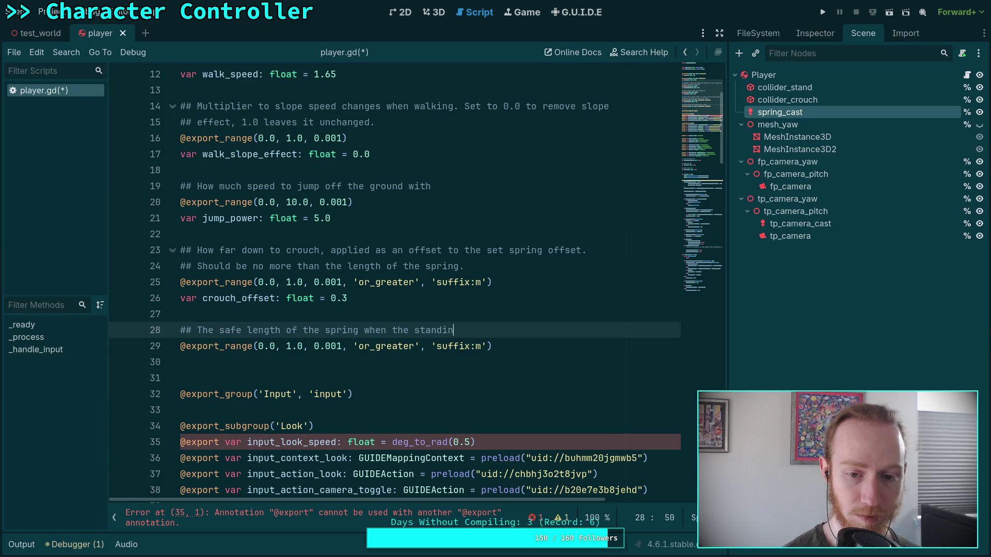
type("ollider can ")
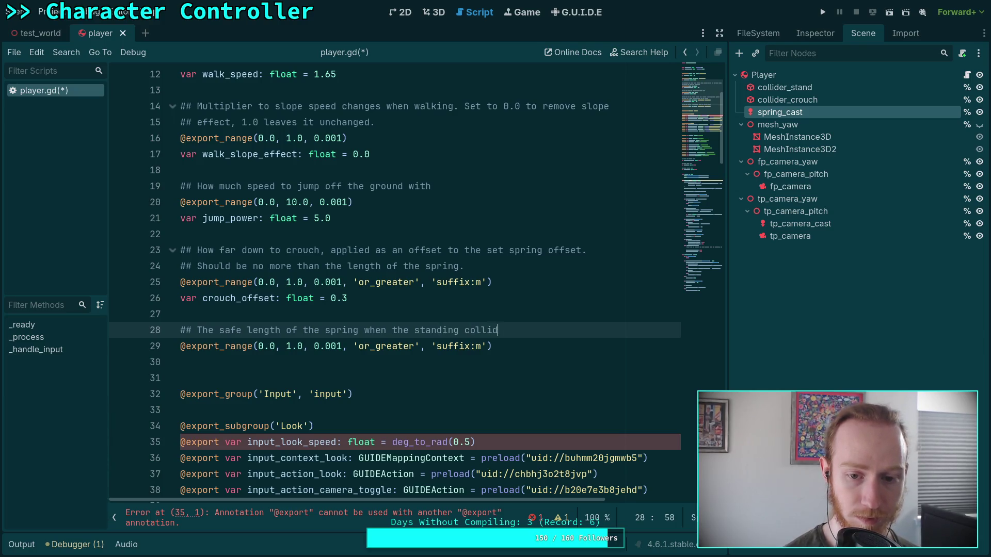
type("be enabled.")
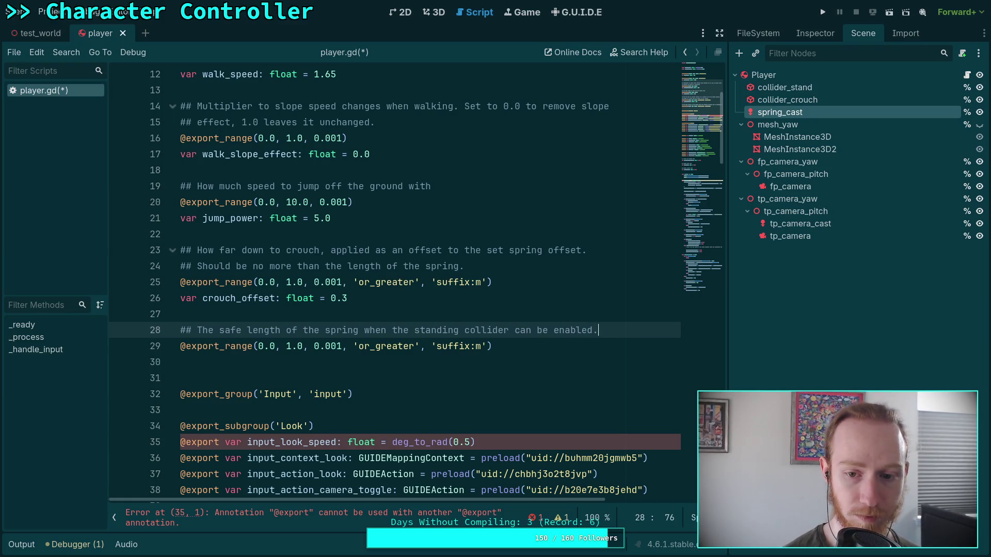
key("Return")
type("Test")
key("BackSpace")
key("BackSpace")
key("BackSpace")
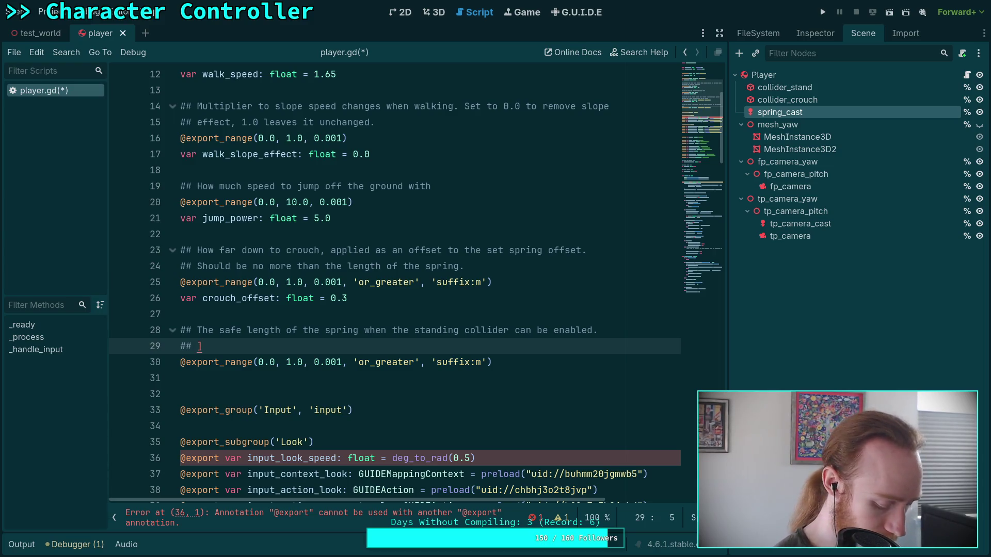
key("BackSpace")
key("BackSpace")
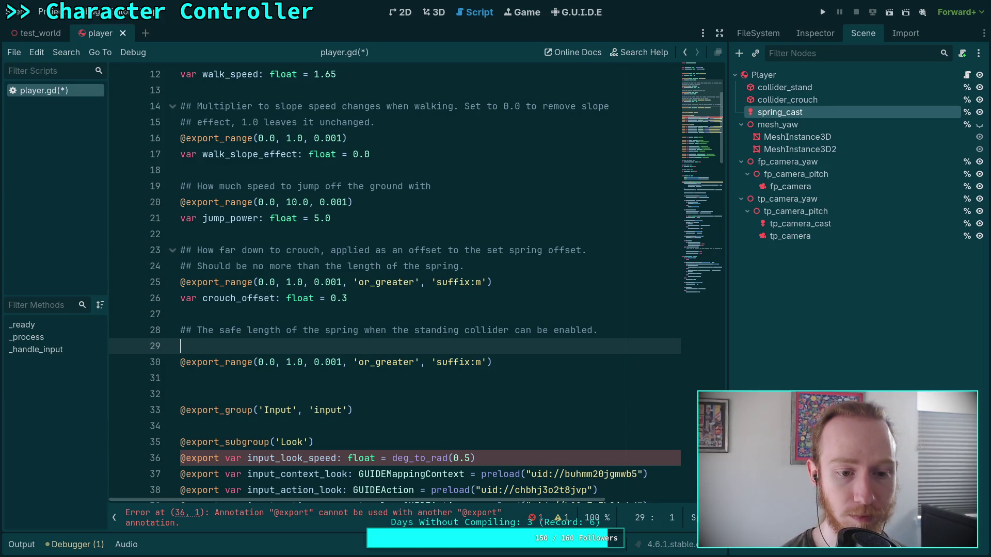
key("BackSpace")
- Declare var crouch_safe_length: float under the annotation and save the script
key("Down")
key("Return")
type("var crouch_safe_le")
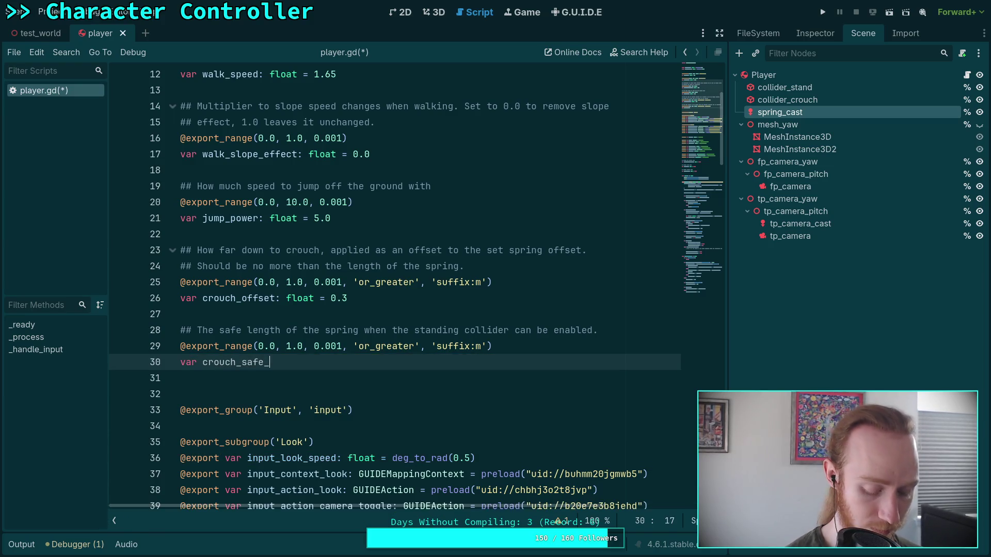
type("ngth: float = 0.1")
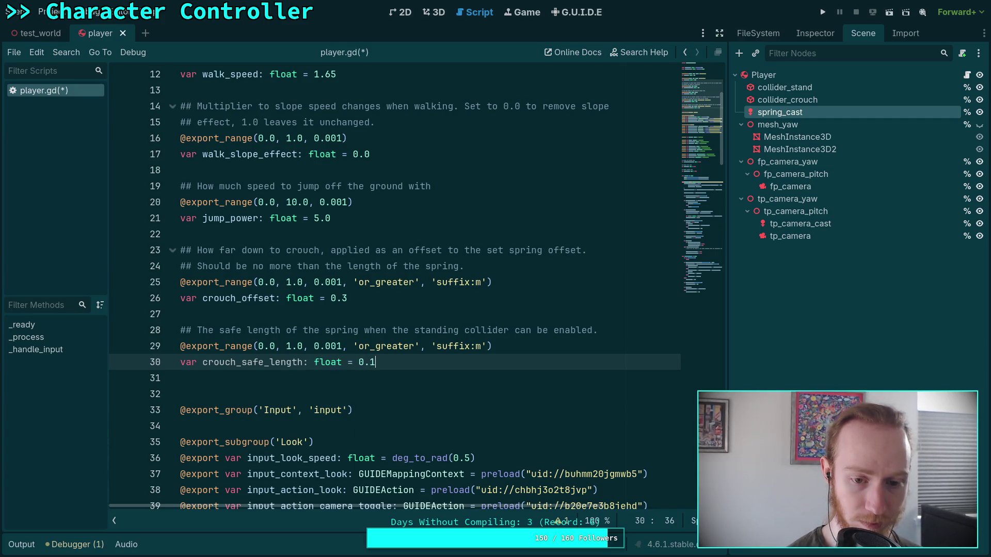
key("ctrl+s")
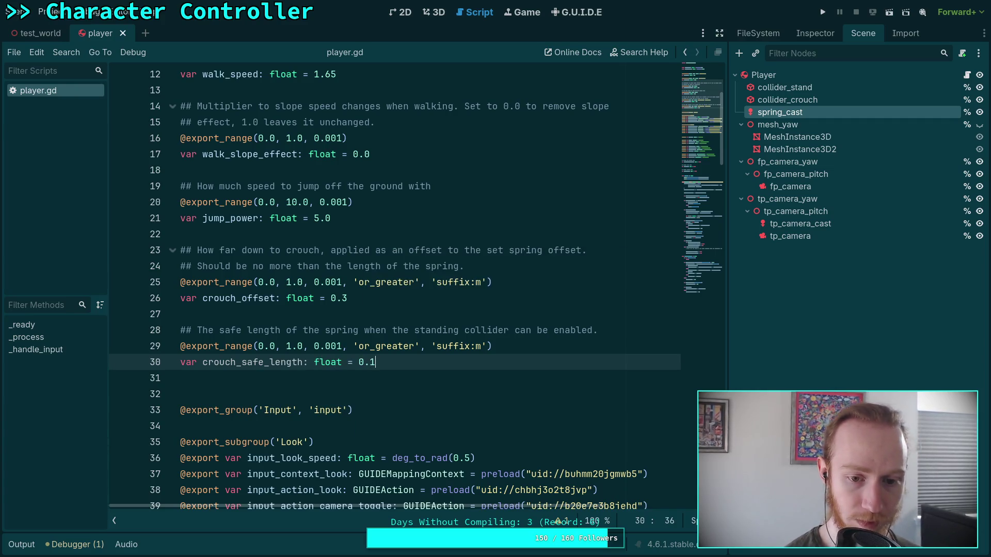
- Rename length to fraction in the variable and comment, and remove 'or_greater' from the range
scroll(473, 316, "down", 14)
scroll(472, 315, "down", 9)
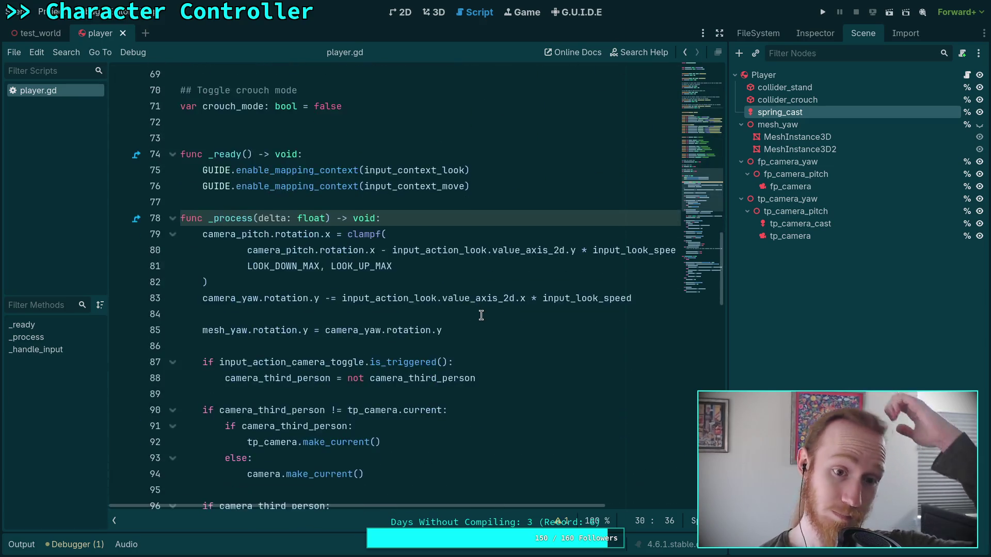
scroll(483, 308, "down", 1)
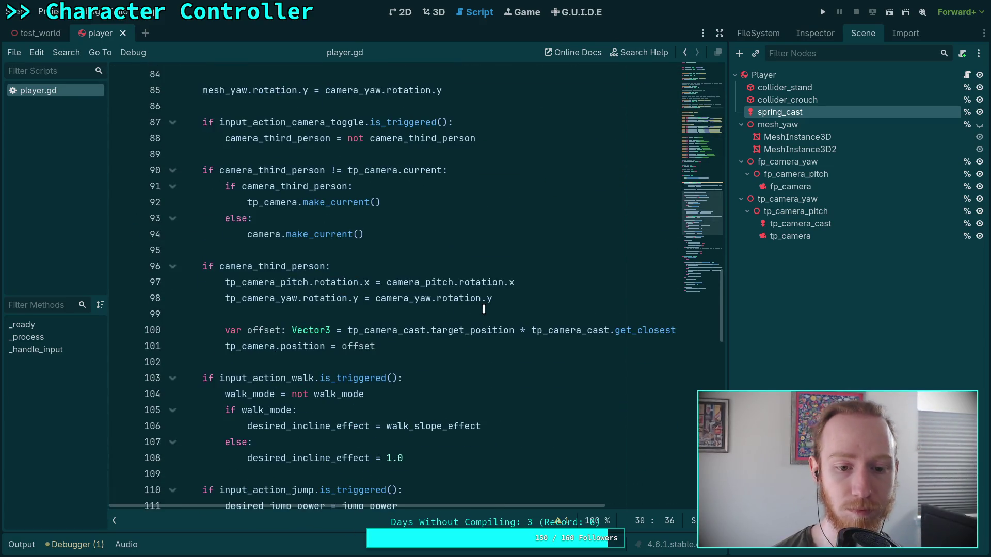
scroll(483, 309, "down", 6)
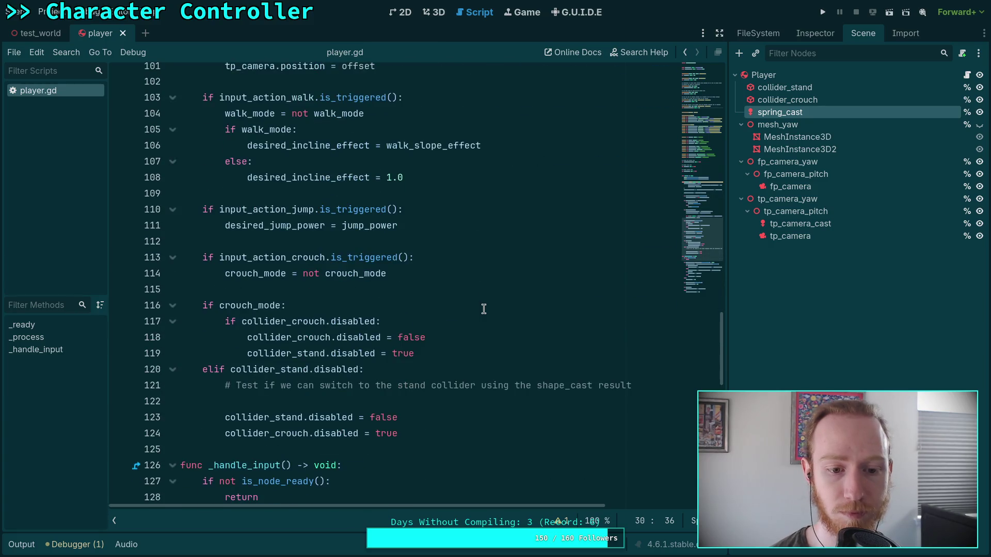
scroll(483, 308, "up", 7)
scroll(484, 309, "up", 20)
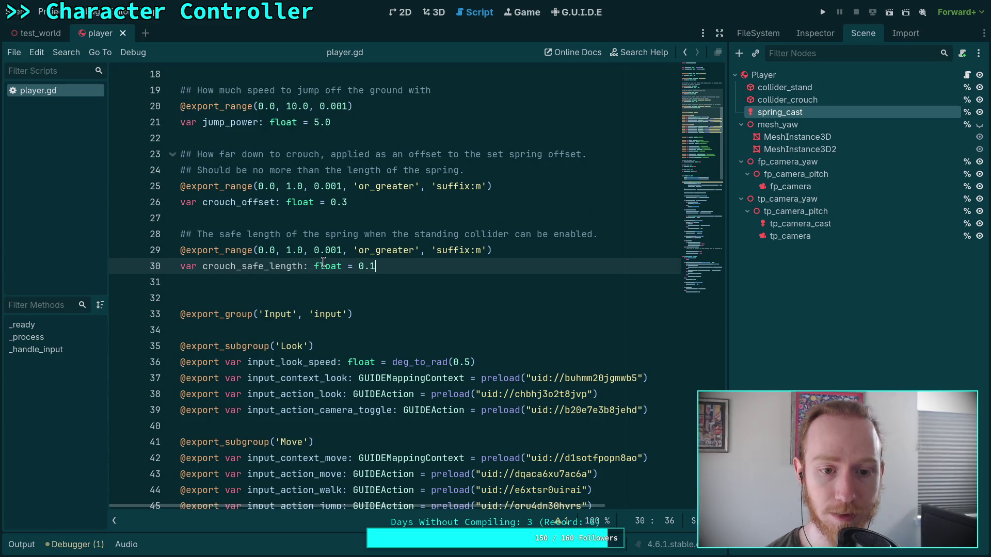
left_click_drag(303, 269, 270, 268)
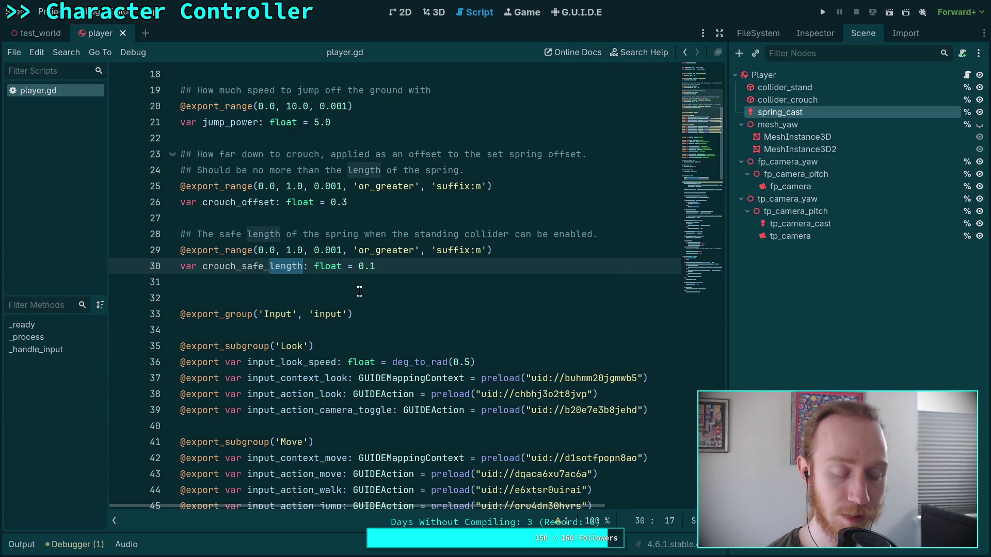
type("fraction")
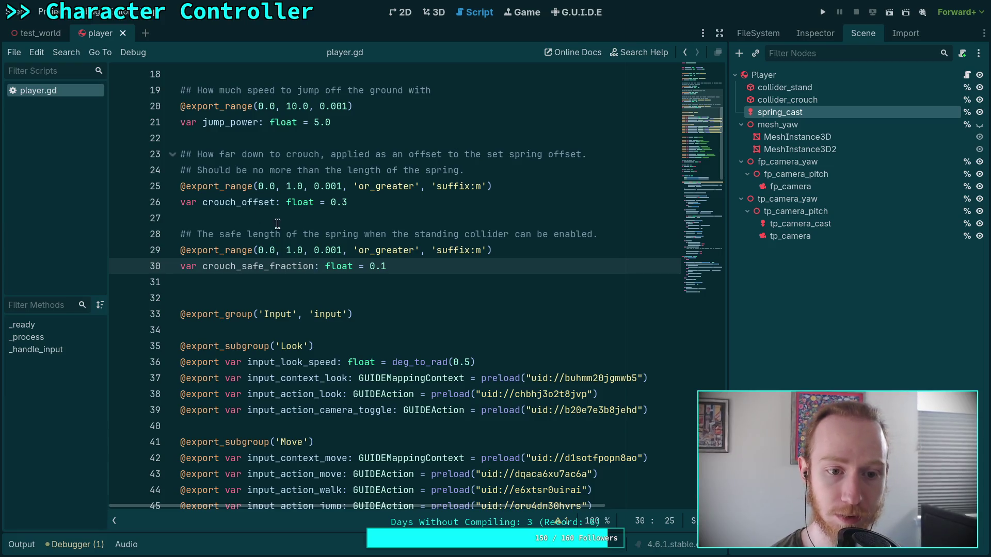
left_click_drag(248, 233, 278, 233)
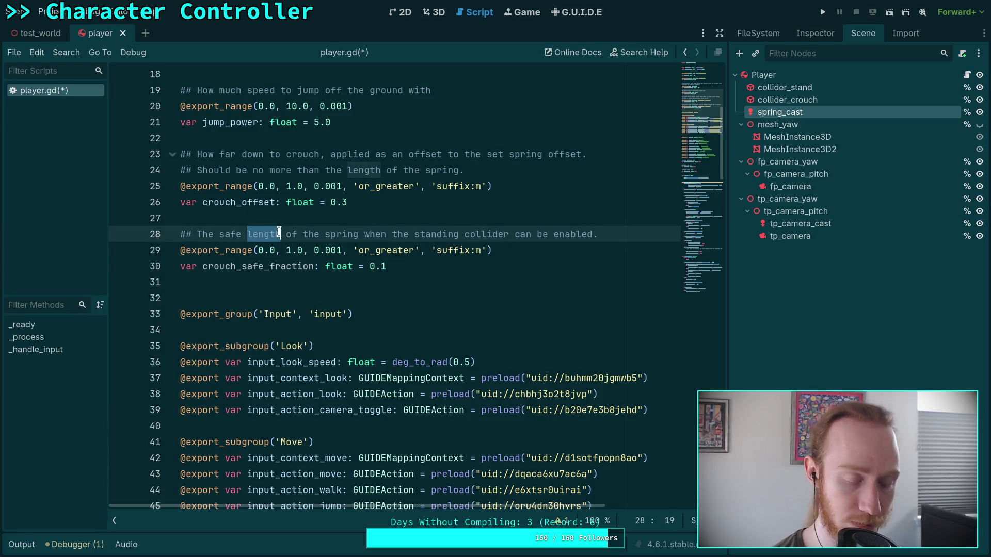
type("fraction")
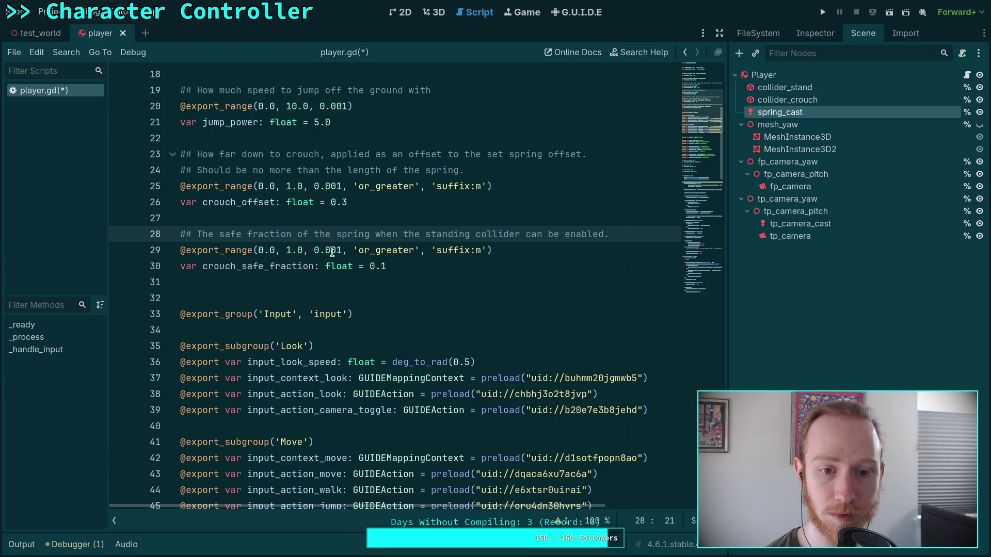
left_click_drag(353, 250, 435, 250)
key("BackSpace")
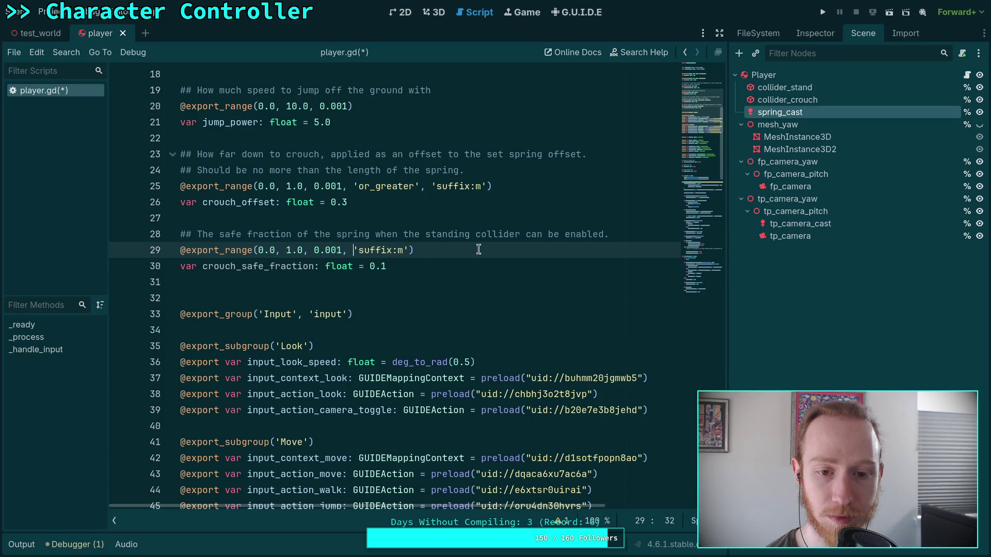
left_click(625, 238)
- Add a doc comment line: 'Math may be required to determine this value, but you can just do trial-and-error.'
key("Return")
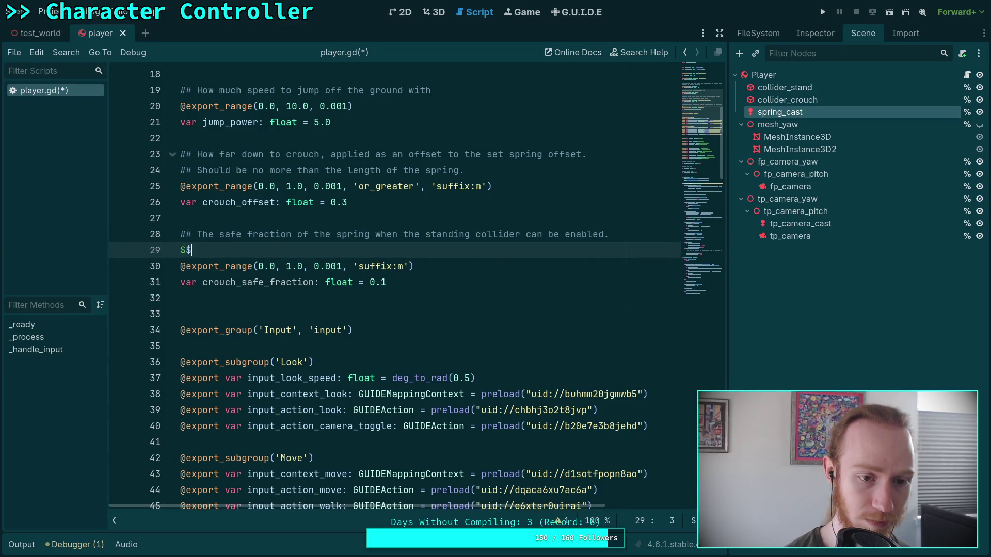
type("## M")
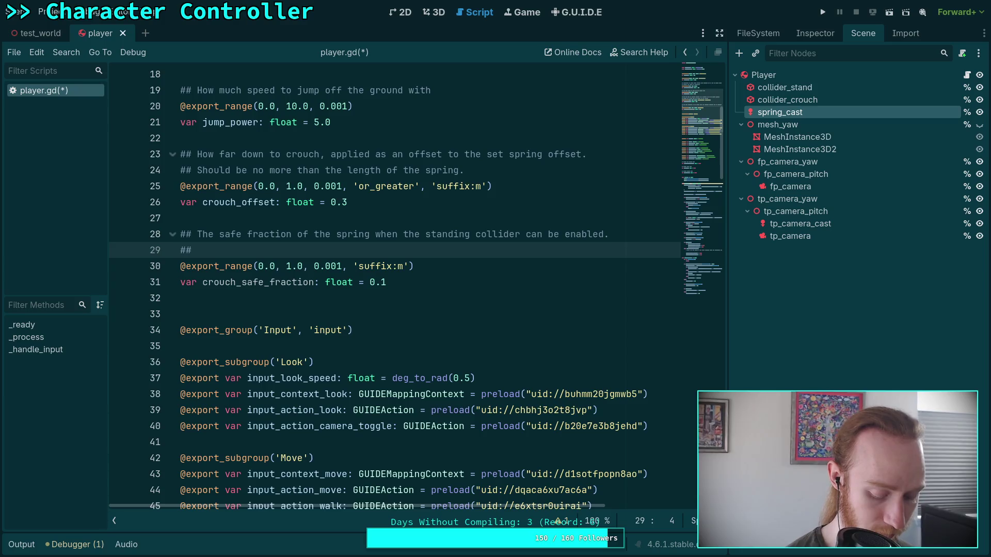
type("anual math ")
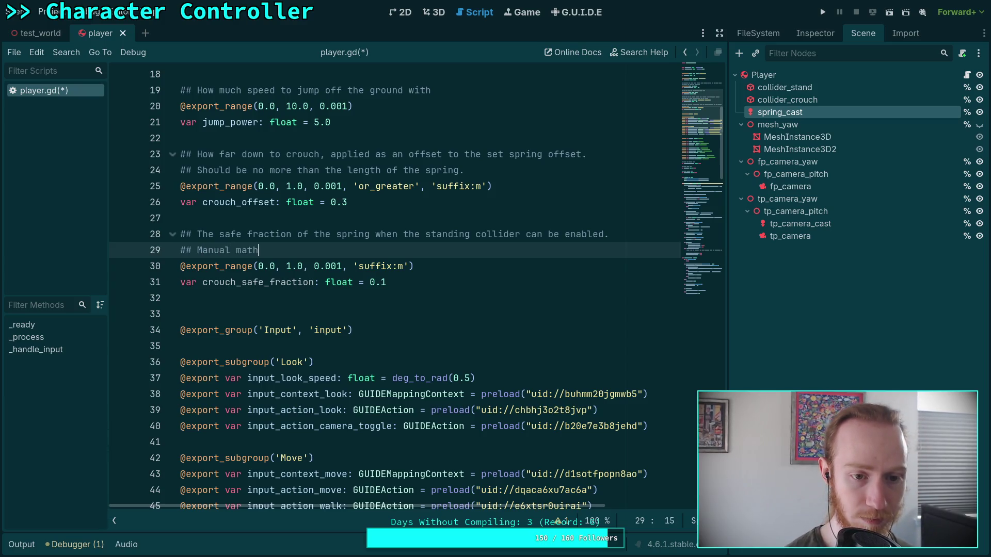
type("is")
key("BackSpace")
key("BackSpace")
key("BackSpace")
type("th may be required to")
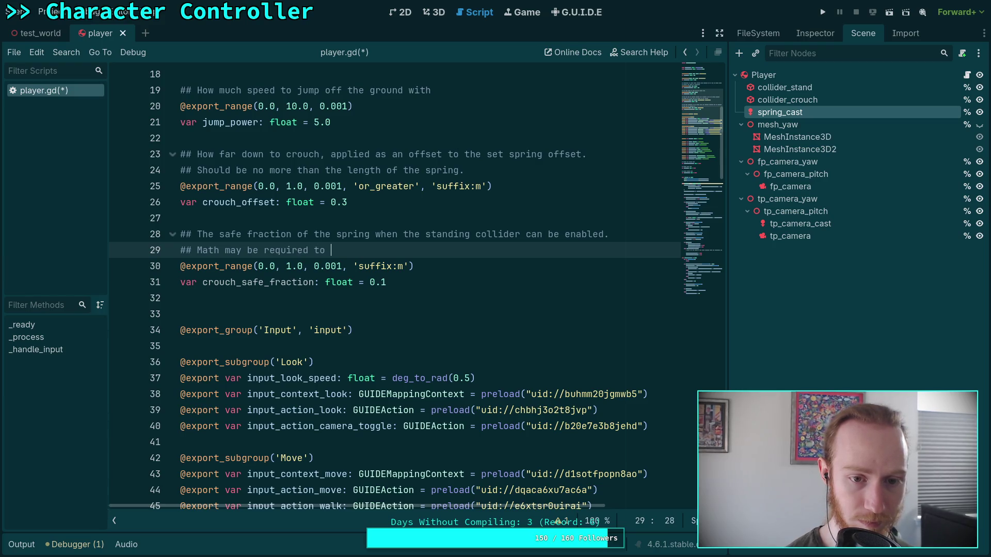
type(" determine this value, bu")
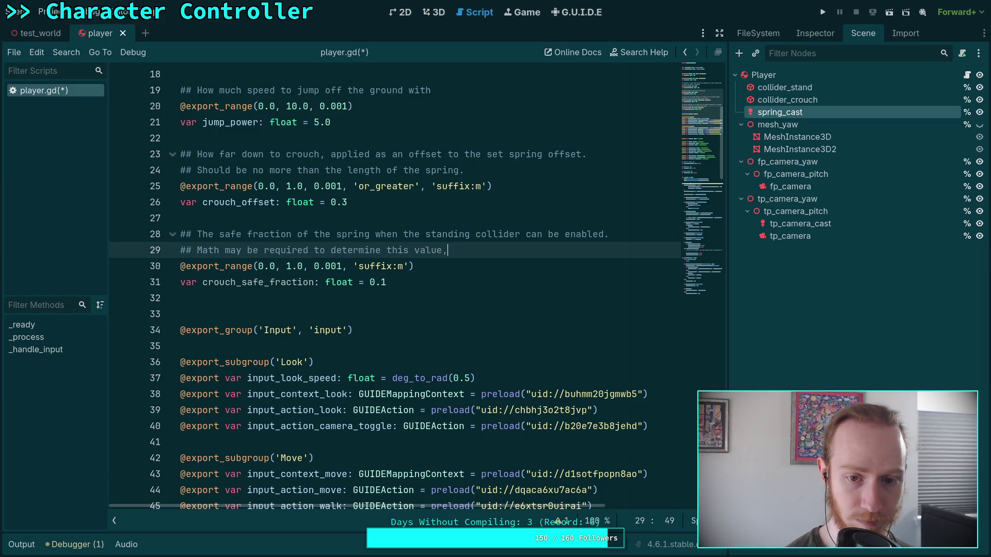
type("t you can j")
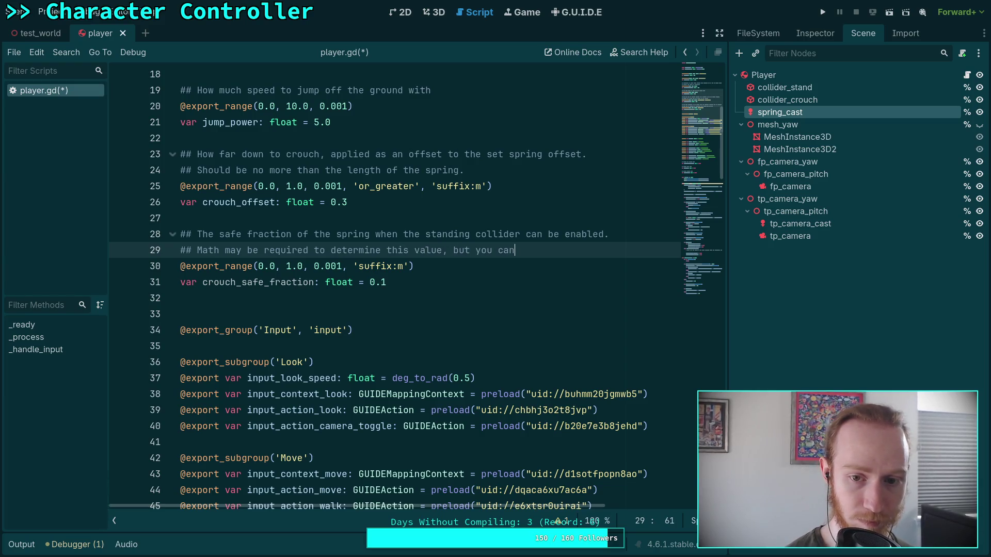
type("ust c")
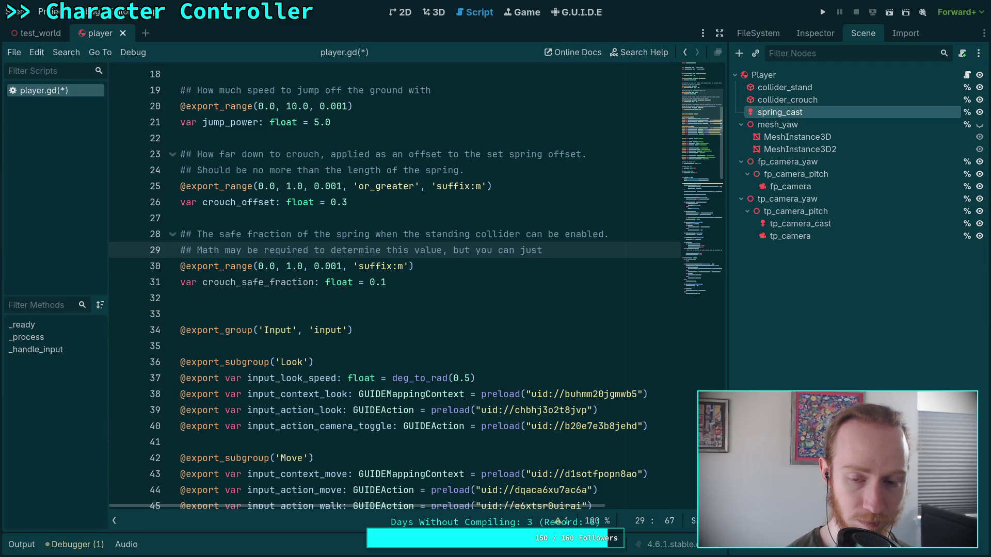
type("hange ")
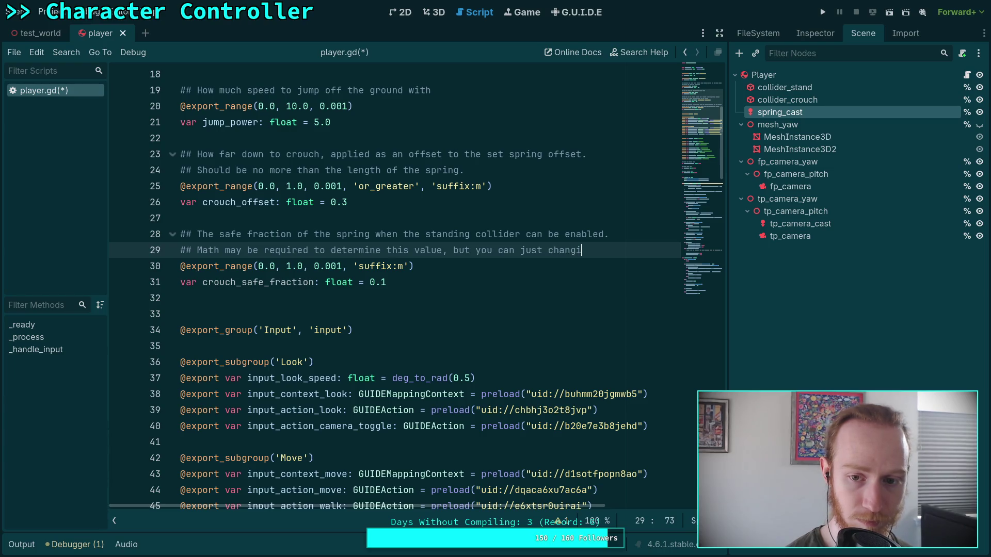
type("it until")
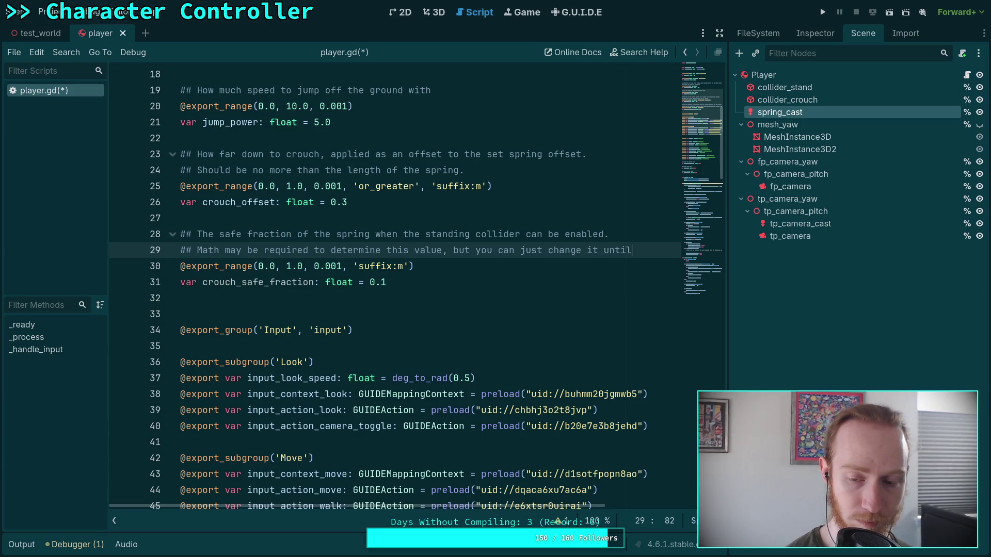
key("BackSpace")
key("BackSpace")
key("BackSpace")
key("Return")
type("##")
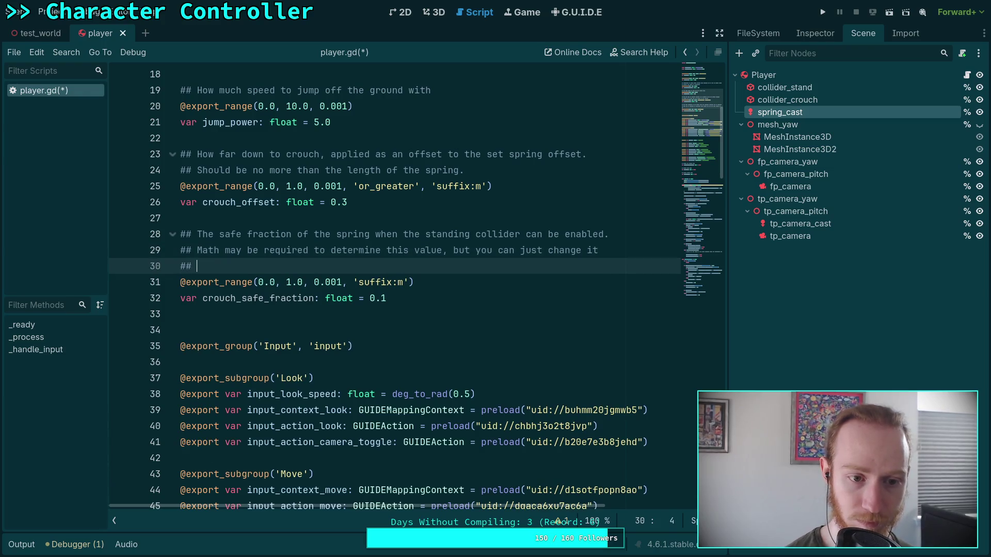
key("BackSpace")
key("BackSpace")
key("BackSpace")
key("BackSpace")
key("BackSpace")
key("BackSpace")
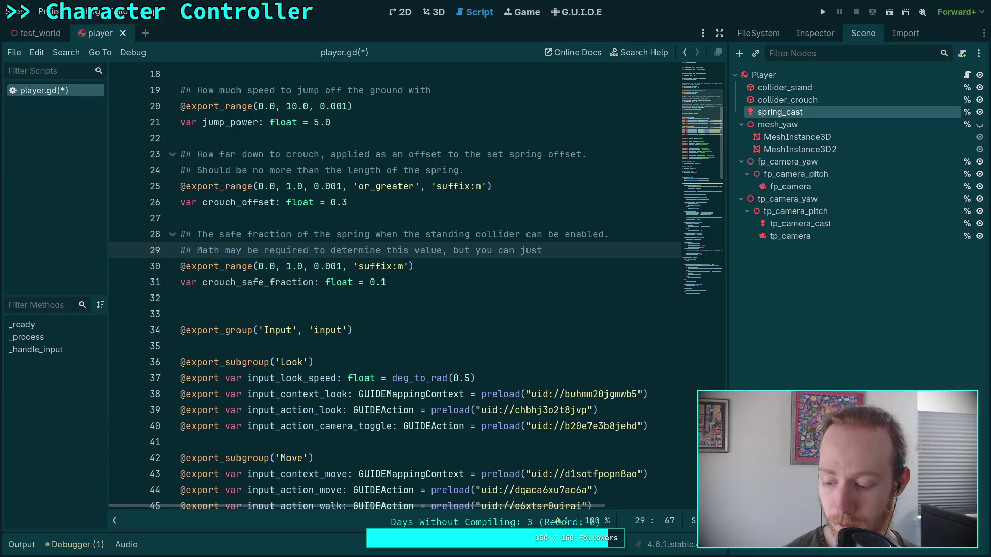
type("do trial-and-err")
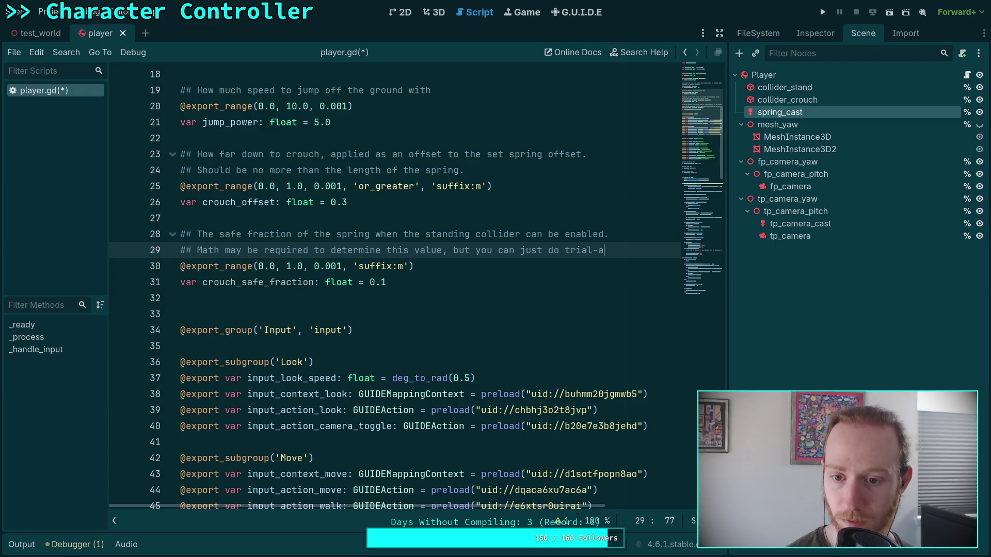
type("or.")
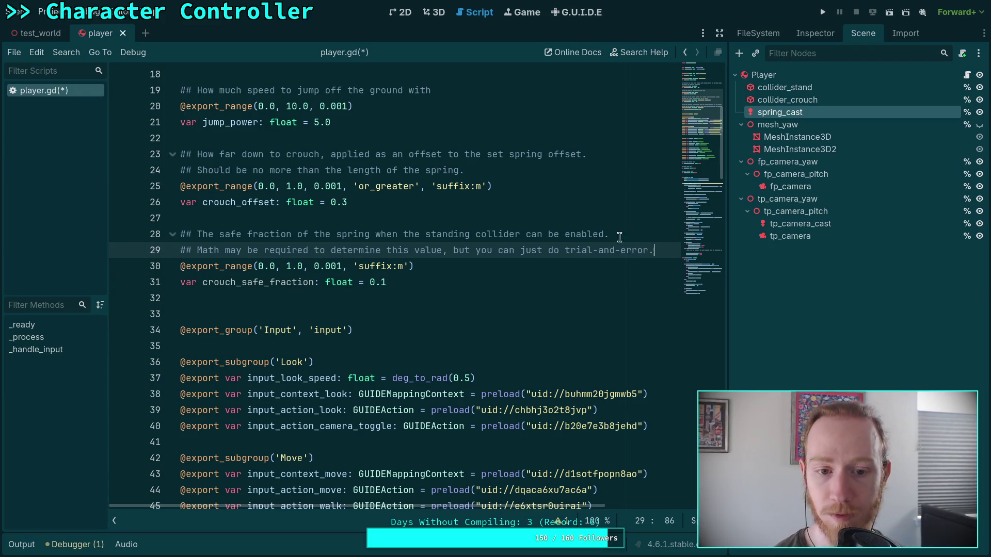
left_click(459, 292)
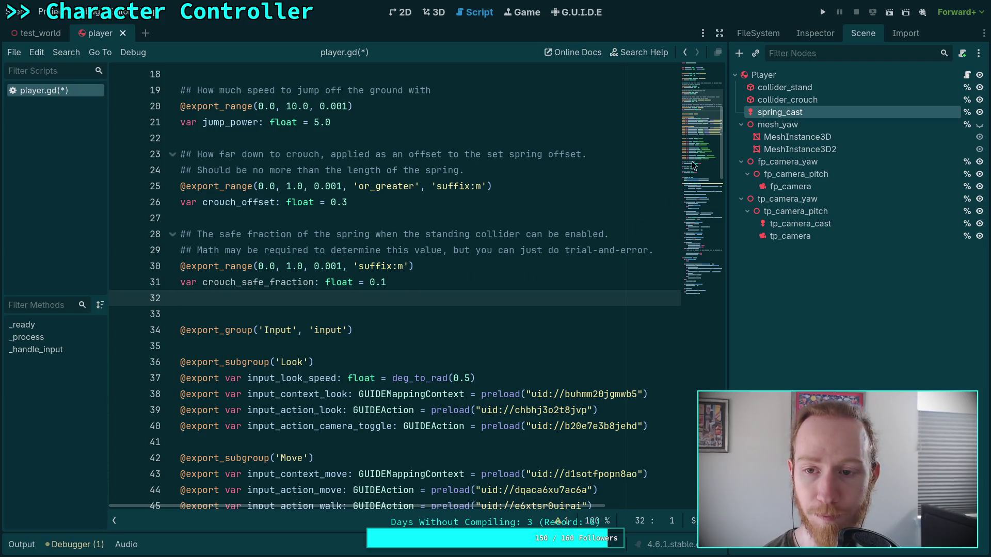
- Change the export range suffix from 'm' to '^' and save the script
left_click(396, 266)
key("Delete")
type("^")
key("ctrl+s")
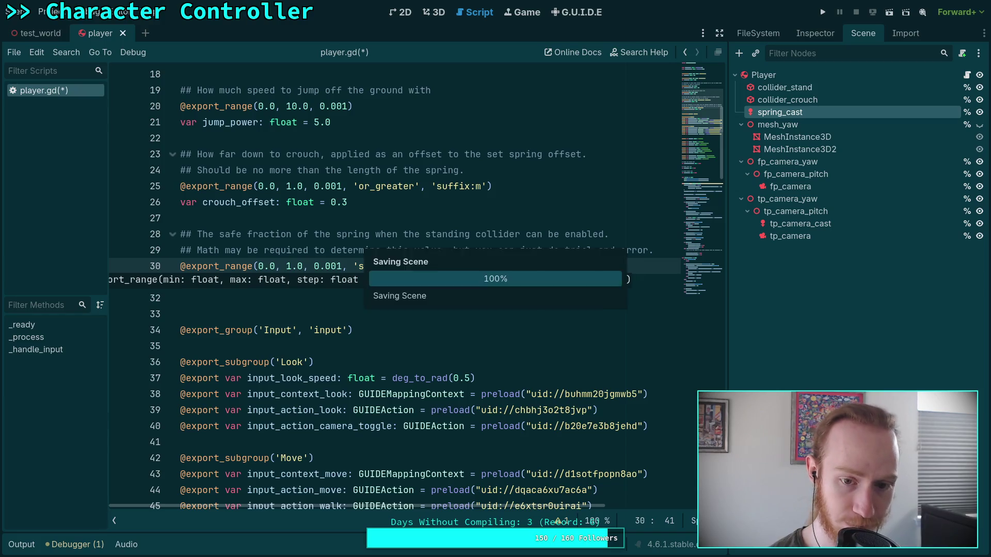
- Start an 'if shape_cast' condition on a new line inside the stand-up elif block
left_click(404, 315)
scroll(705, 149, "down", 7)
left_click(703, 255)
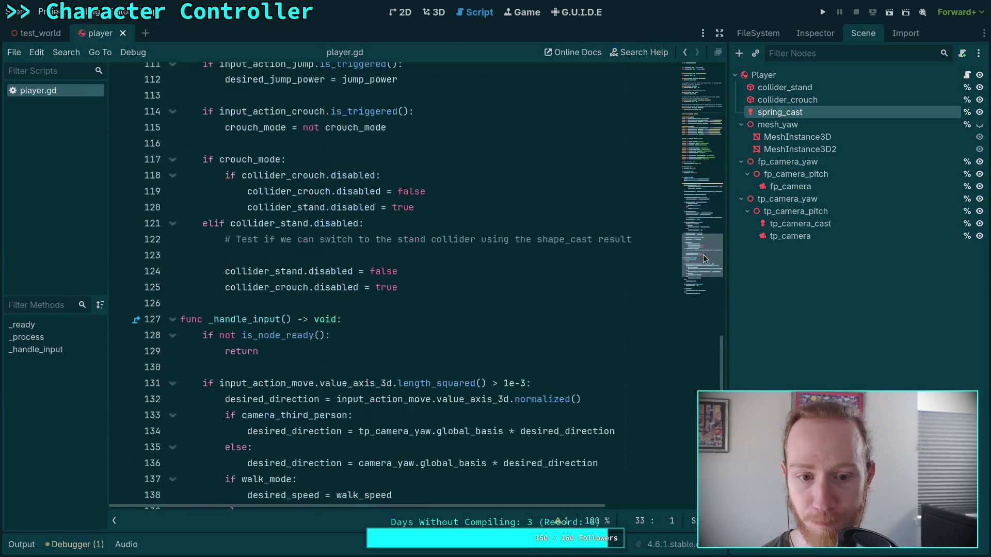
left_click(615, 253)
key("Up")
key("End")
key("Return")
type("if sh")
key("Return")
type(".sa")
key("BackSpace")
key("BackSpace")
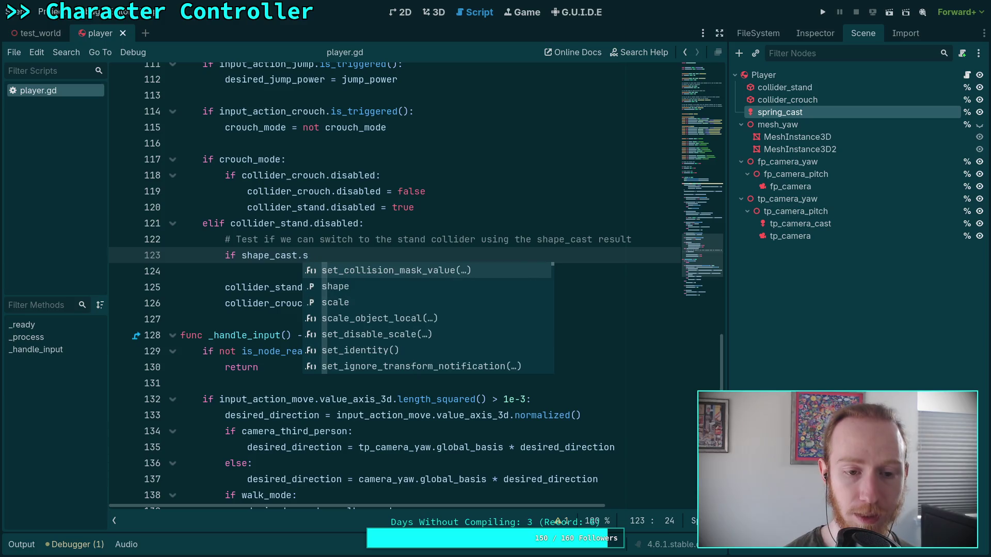
- Delete the unused spring_cast declaration and turn off Access as Unique Name on spring_cast
left_click_drag(700, 261, 692, 175)
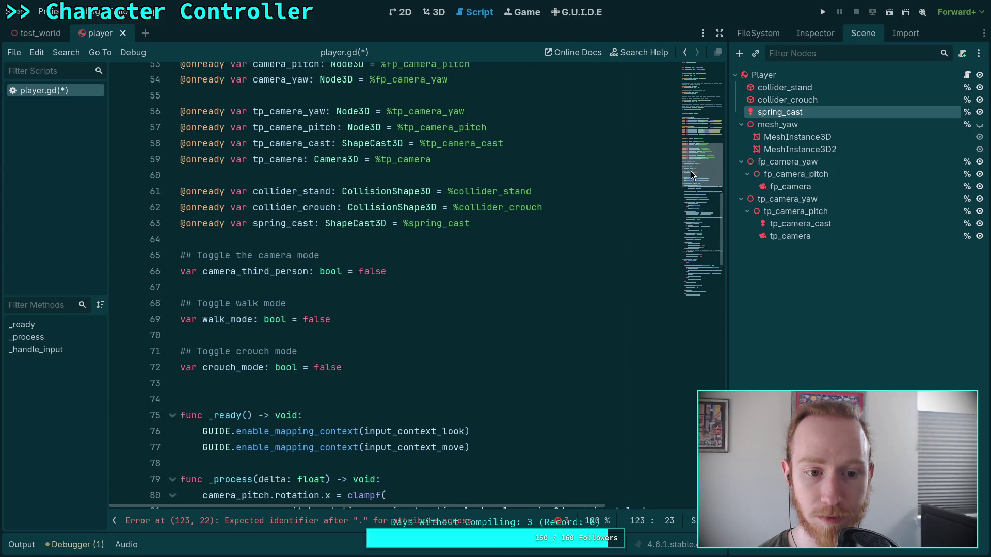
left_click_drag(509, 224, 592, 210)
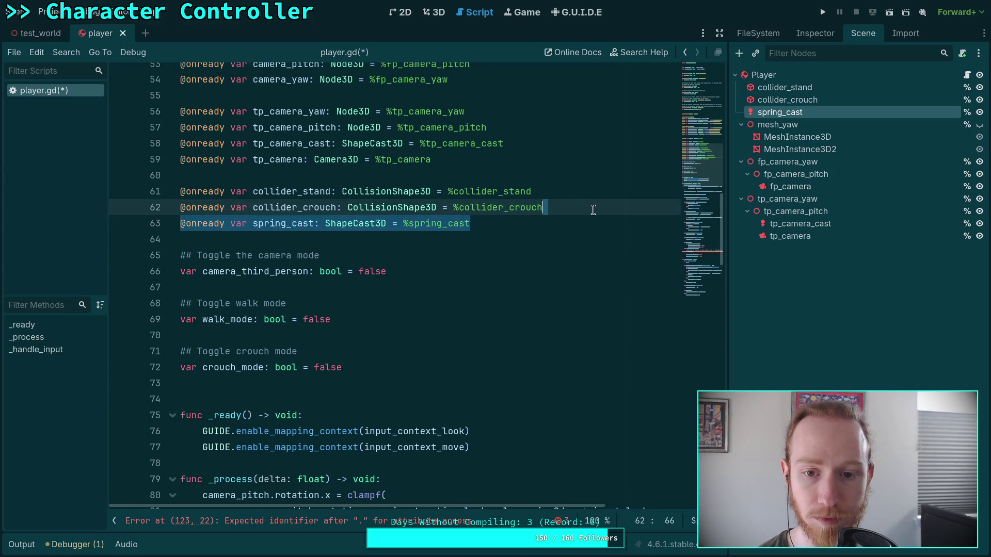
key("BackSpace")
right_click(846, 115)
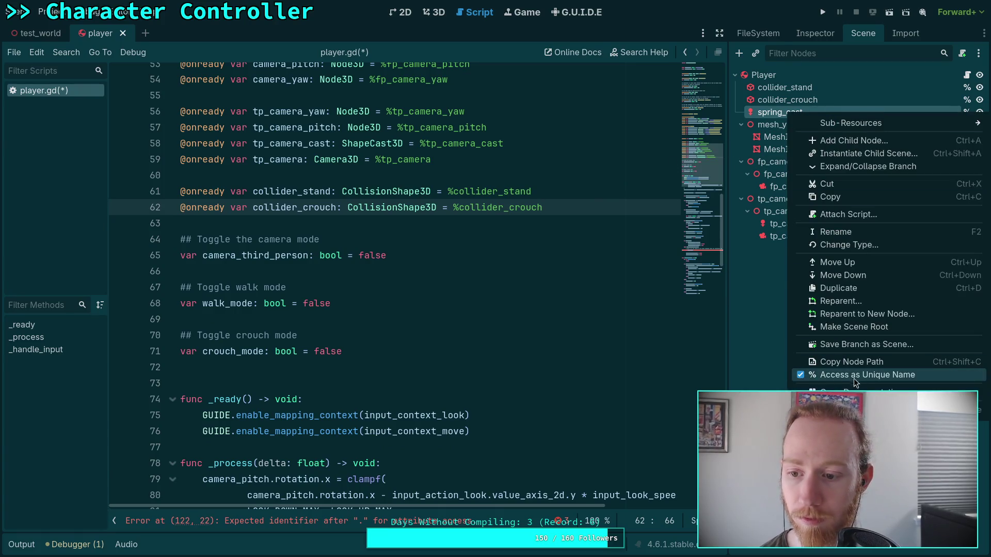
left_click(877, 374)
- Complete line 122 as shape_cast.get_closest_collision_safe_fraction() >= crouch_safe_fraction:
scroll(506, 263, "down", 15)
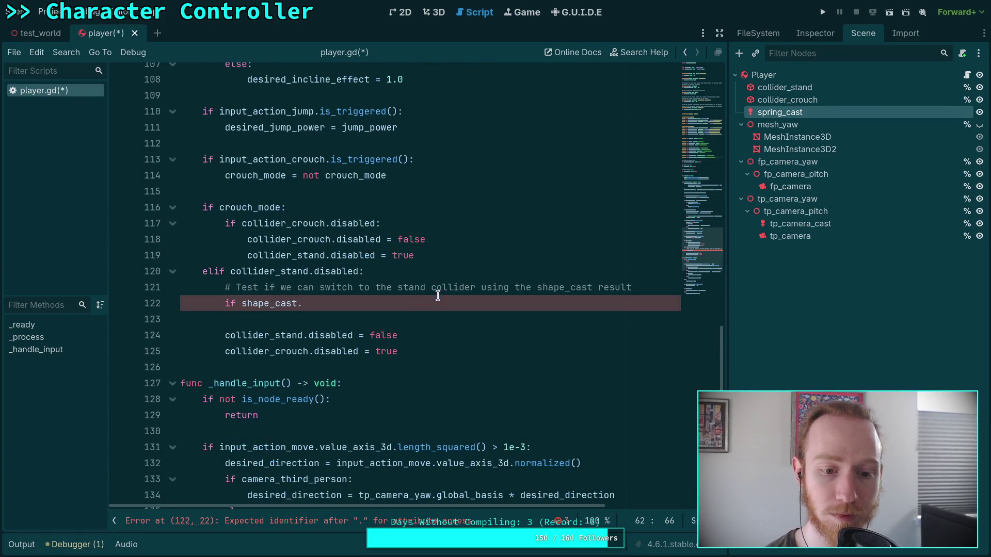
left_click(367, 303)
type("saf")
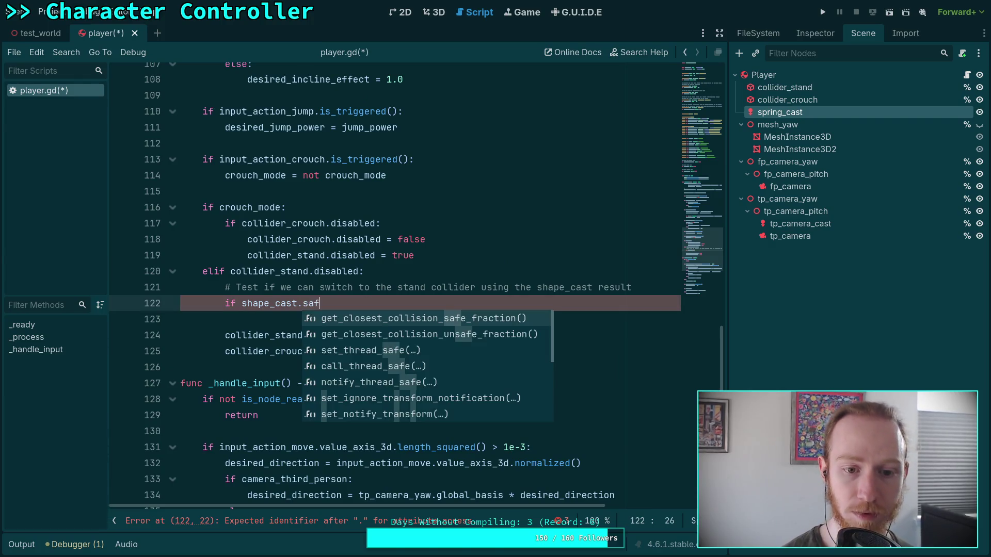
key("Return")
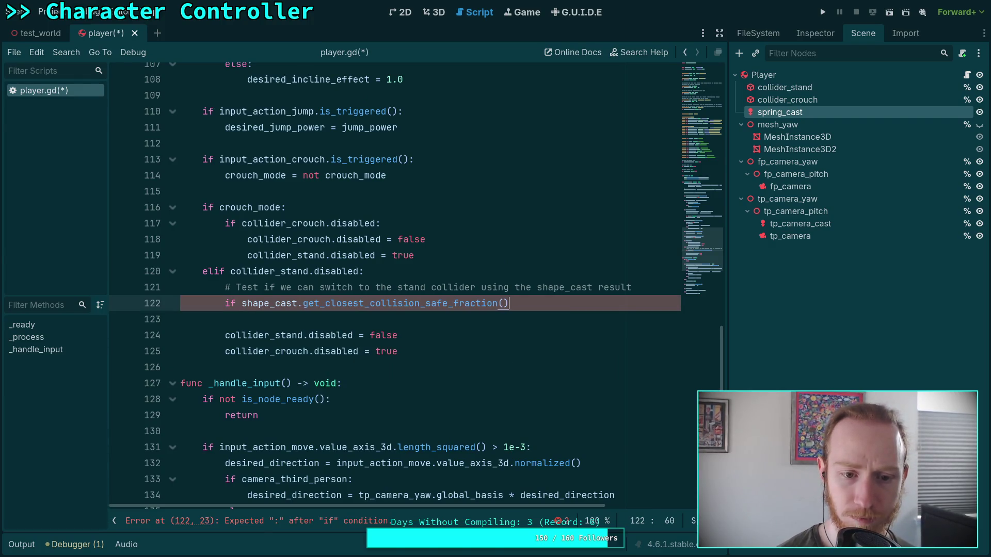
type(">= ch")
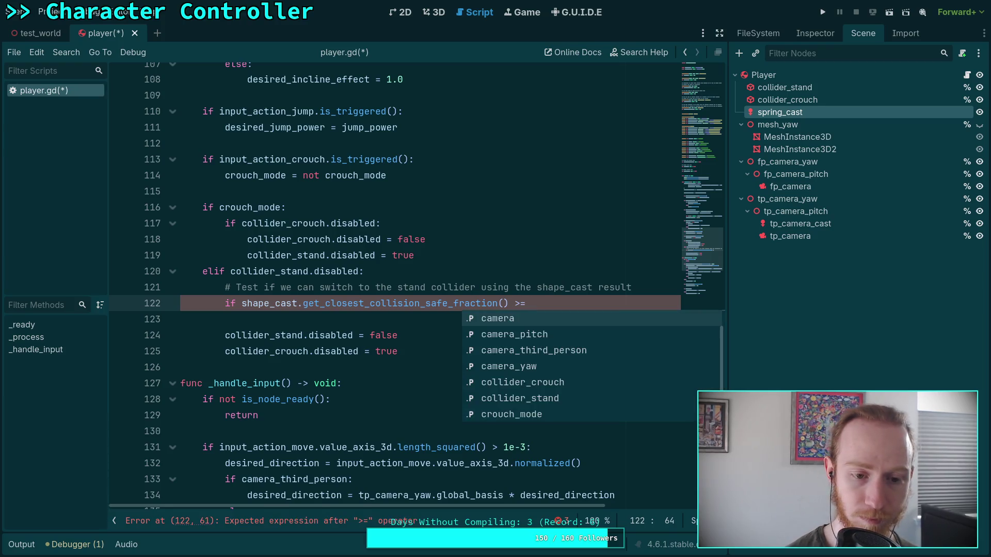
key("BackSpace")
type("rou")
key("Down")
key("Down")
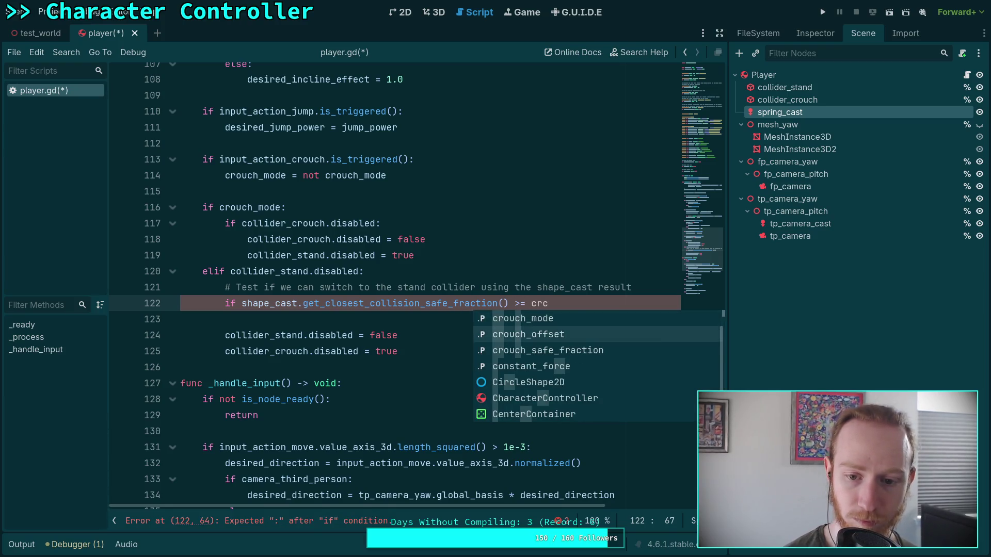
key("Return")
type(":")
- Remove the blank line under the condition, save player.gd, and launch a test run
mouse_move(330, 352)
left_mouse_down()
mouse_move(315, 343)
mouse_move(342, 335)
left_mouse_up()
left_click(206, 319)
key("BackSpace")
key("ctrl+s")
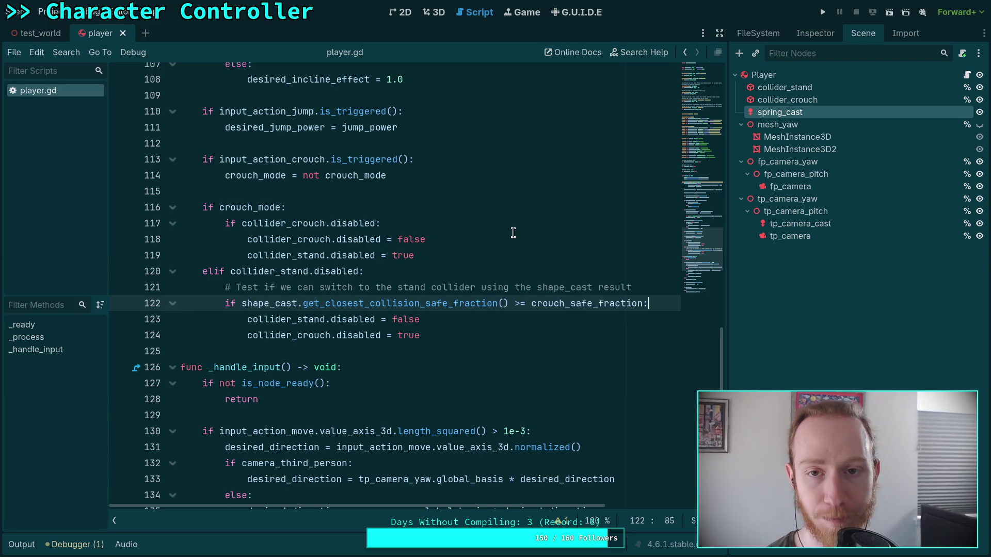
left_click(438, 12)
left_click(822, 12)
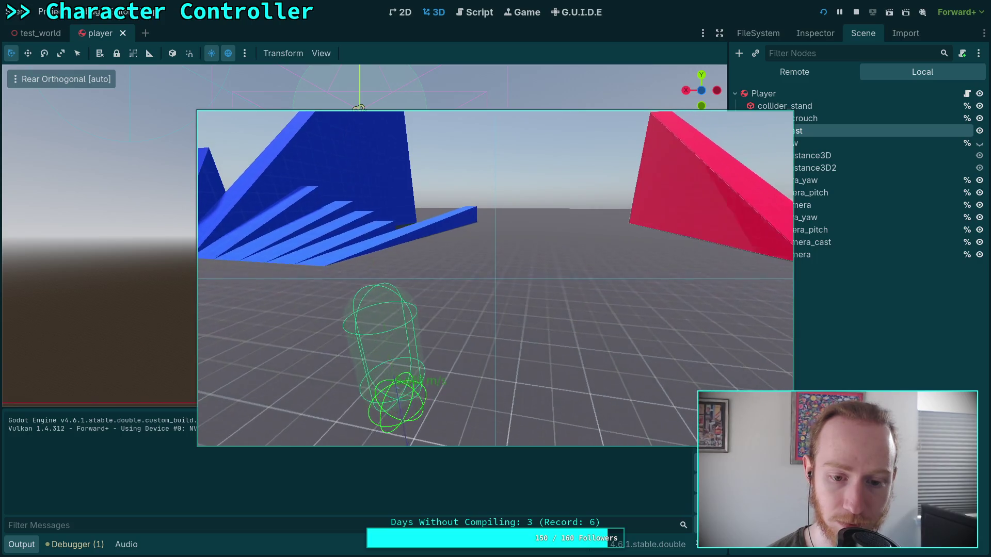
key("Escape")
left_click(856, 12)
left_click(476, 18)
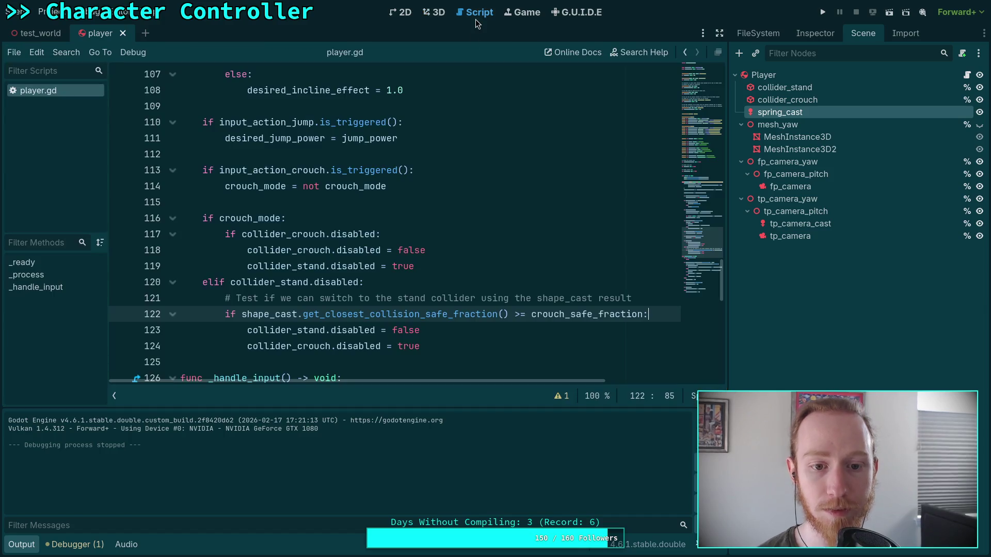
left_click(431, 18)
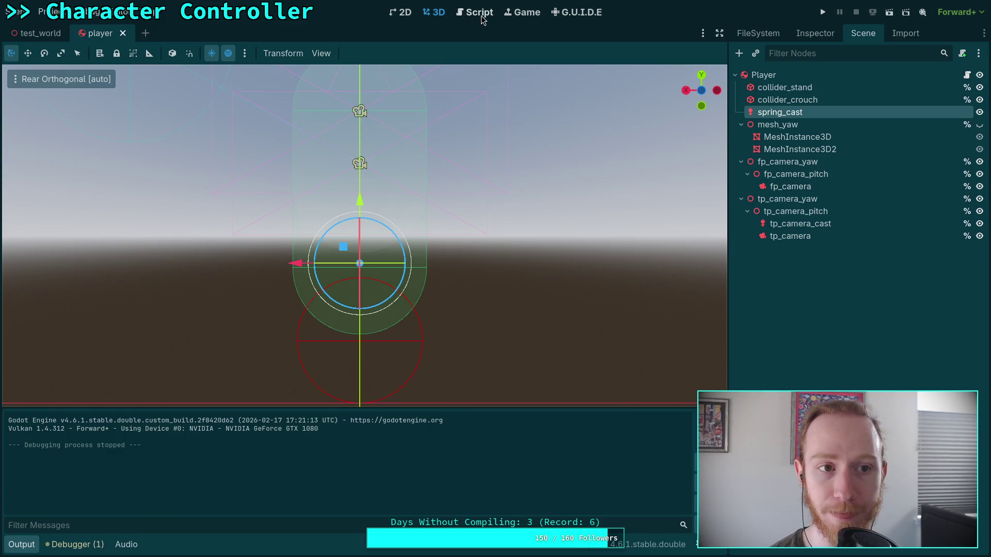
left_click(823, 12)
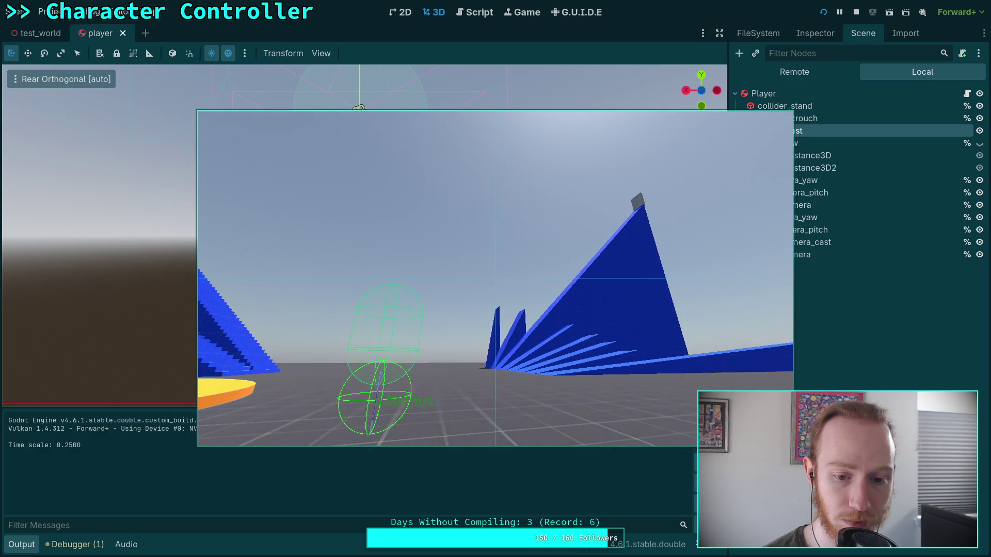
left_click(856, 12)
left_click(475, 11)
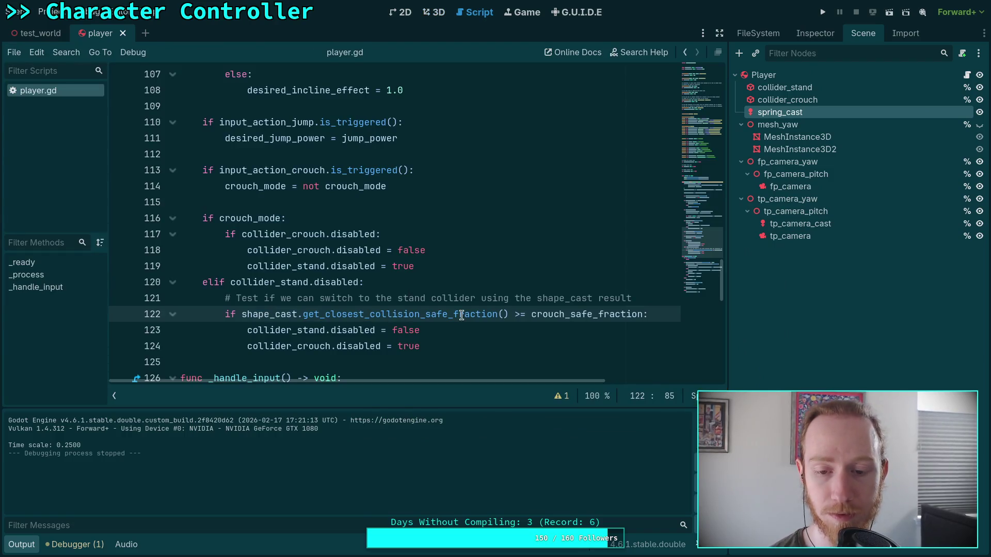
left_click(763, 75)
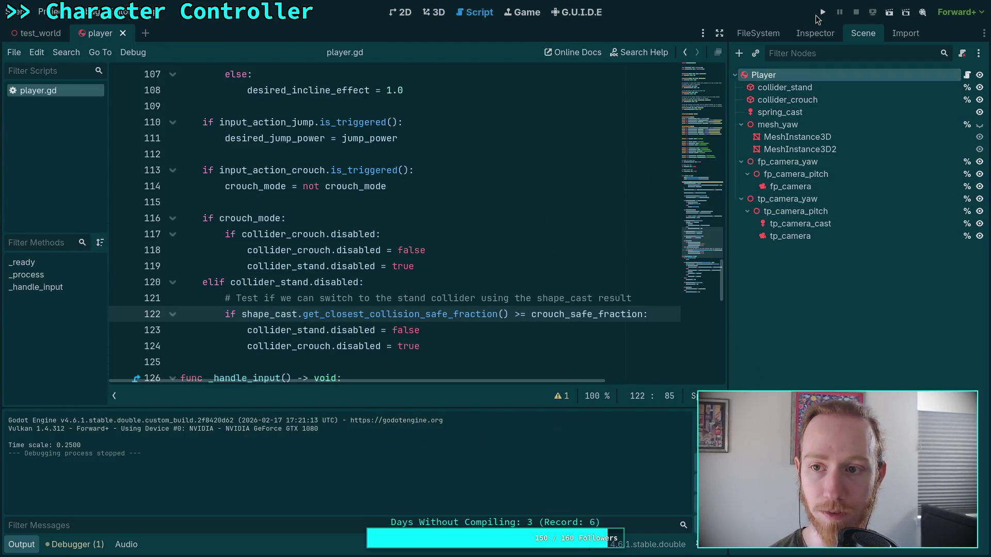
left_click(815, 33)
scroll(544, 208, "up", 15)
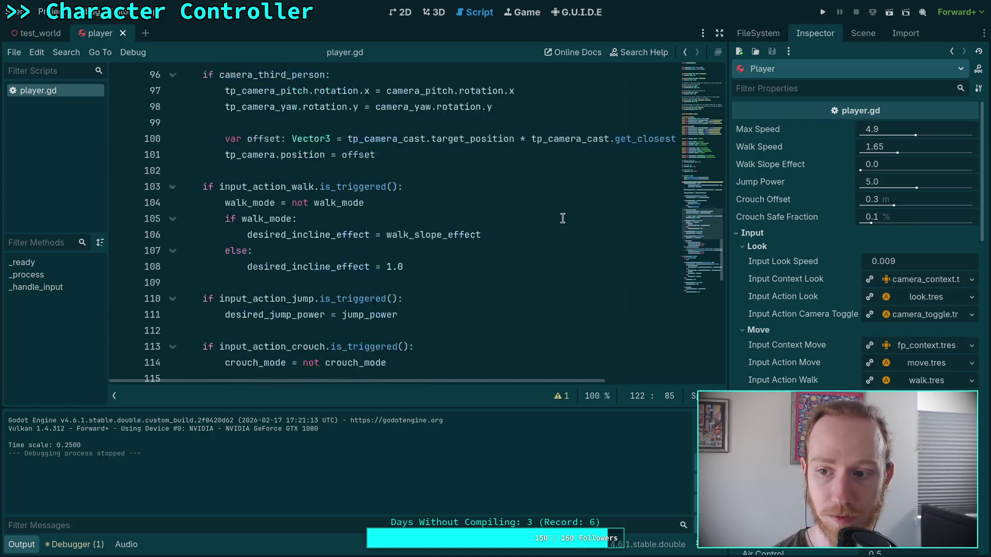
scroll(541, 209, "up", 13)
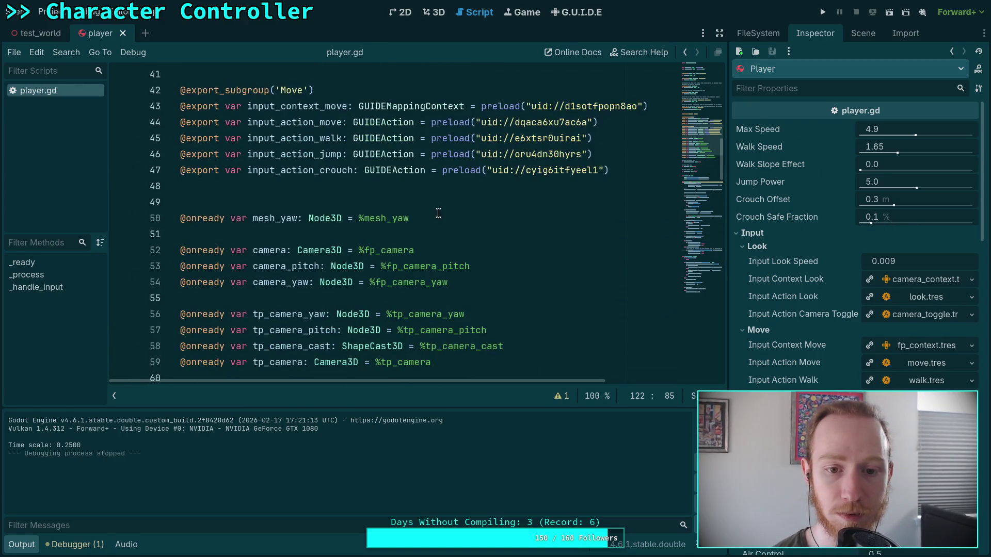
left_click(397, 188)
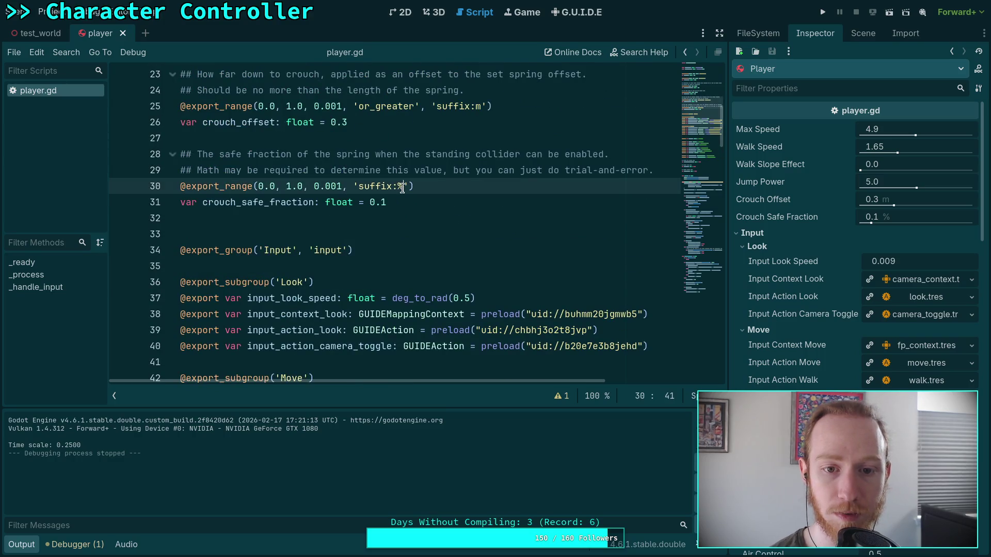
left_click_drag(342, 186, 409, 186)
key("BackSpace")
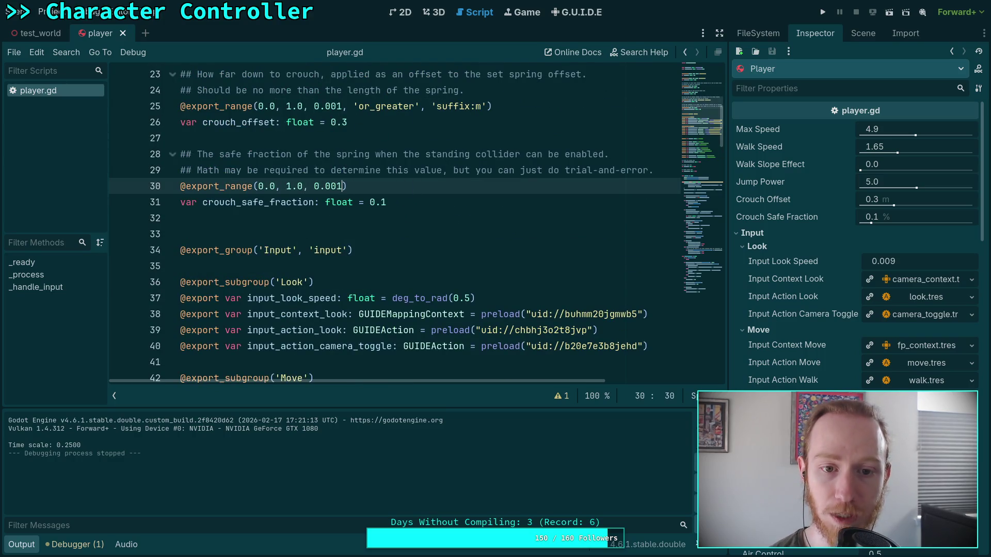
- Change crouch_safe_fraction's default from 0.1 to 0.2, save, and run the game
left_click(407, 203)
key("BackSpace")
type("2")
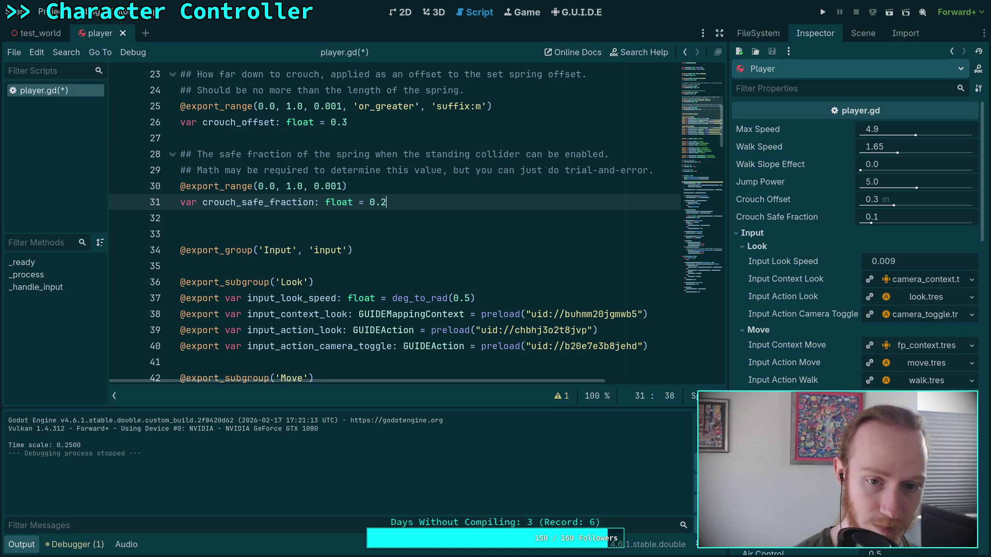
key("ctrl+s")
key("F5")
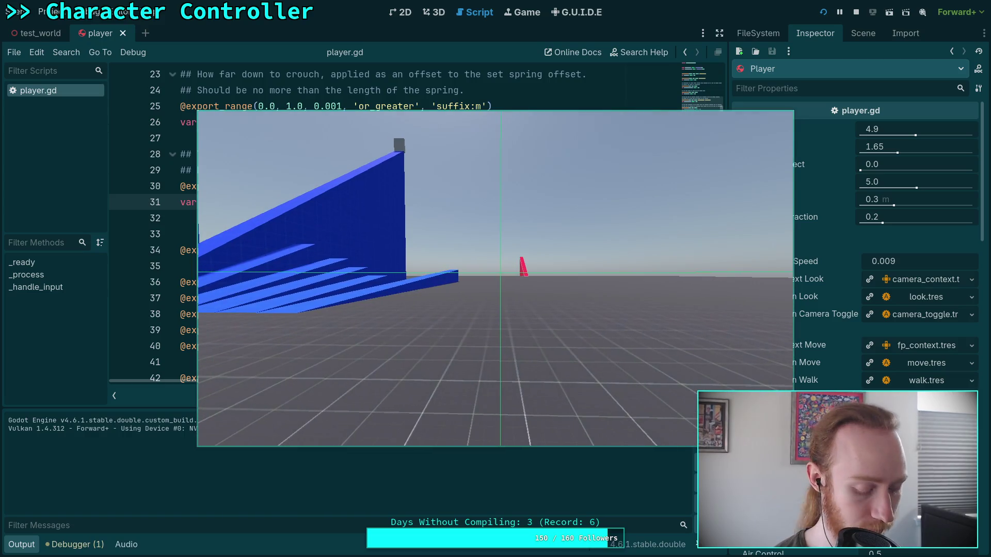
- Play-test the 0.2 fraction at quarter speed, stop the game, and go to the crouch_offset line
key("minus")
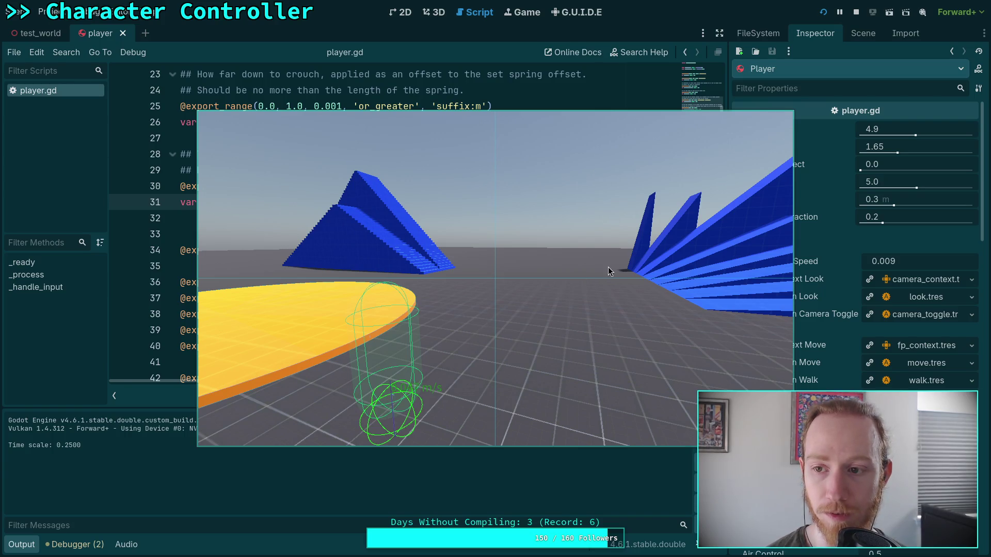
left_click(855, 12)
left_click(895, 199)
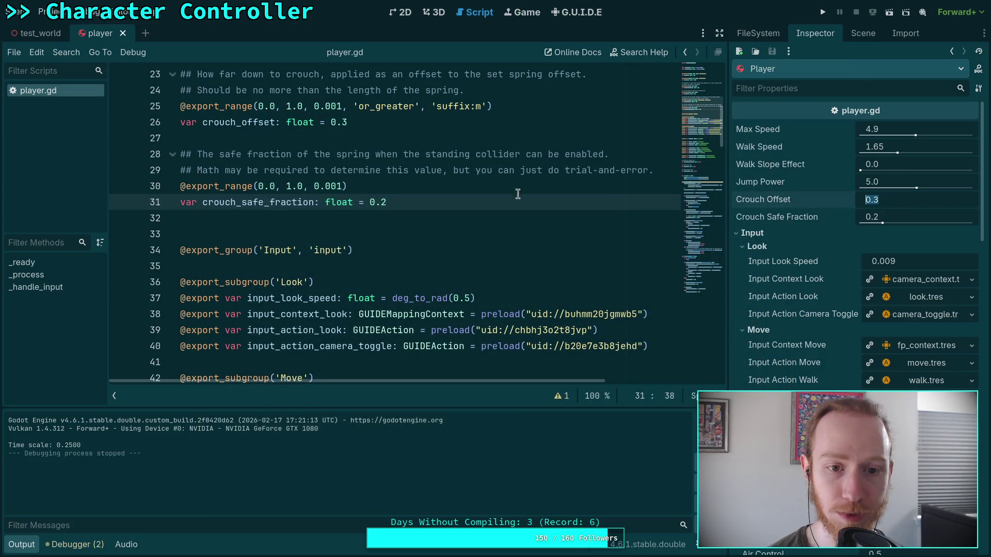
scroll(445, 195, "up", 3)
left_click(373, 264)
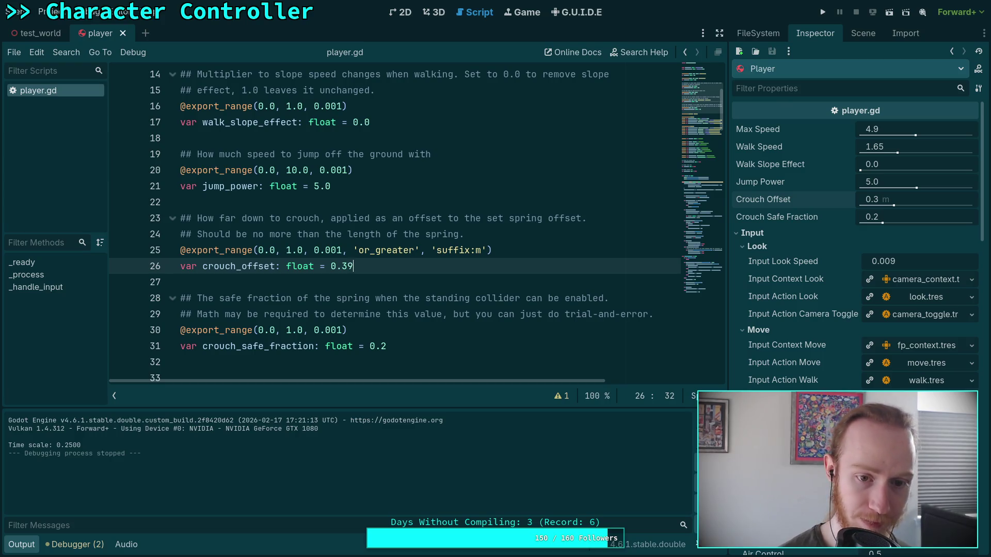
- Test crouch_offset 0.39 in third-person view, stop, and confirm Crouch Offset 0.39 in the Inspector
left_click(822, 12)
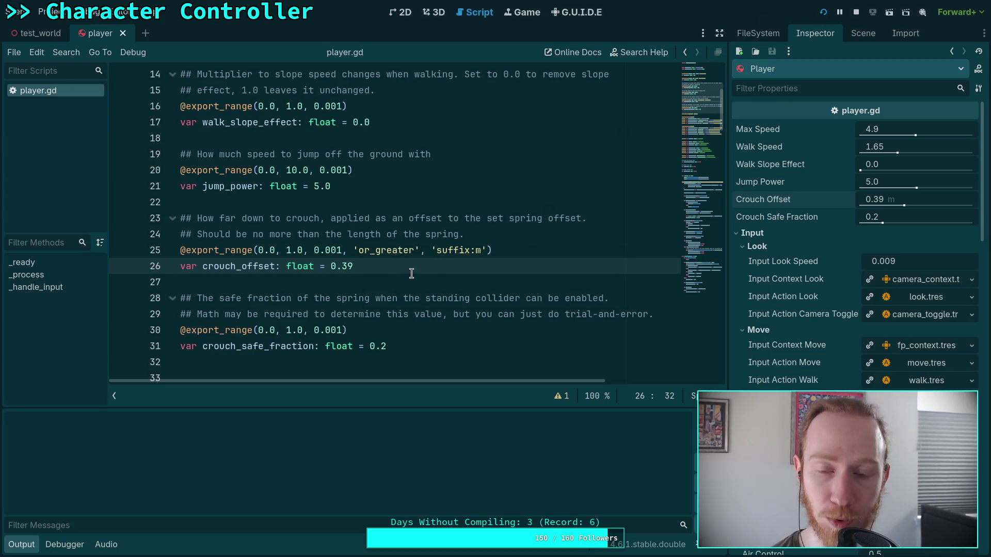
key("v")
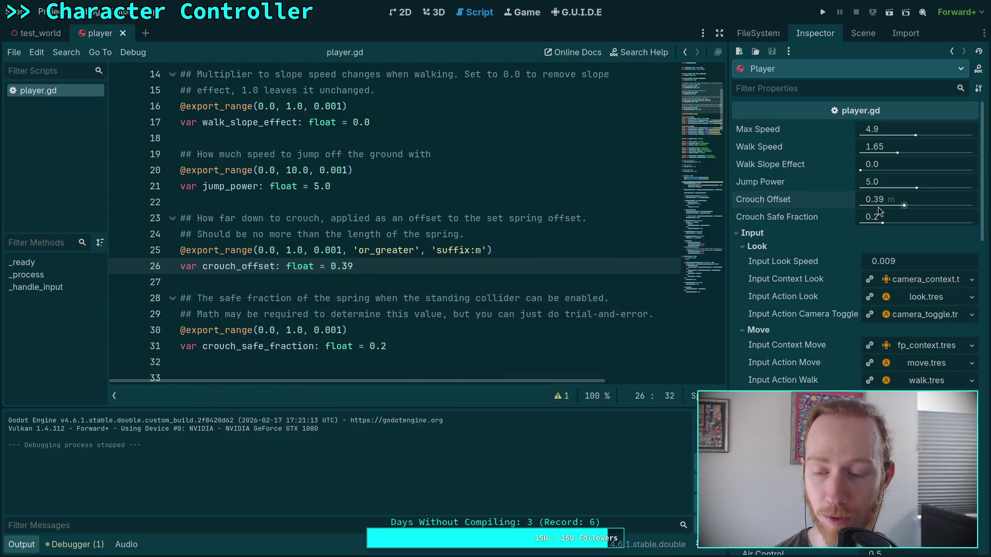
left_click(855, 12)
left_click(906, 206)
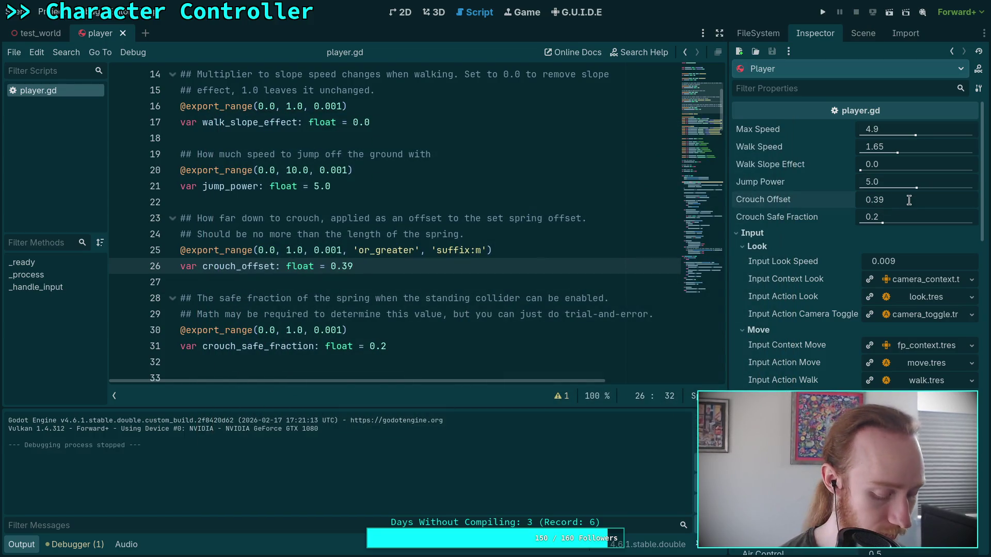
key("Return")
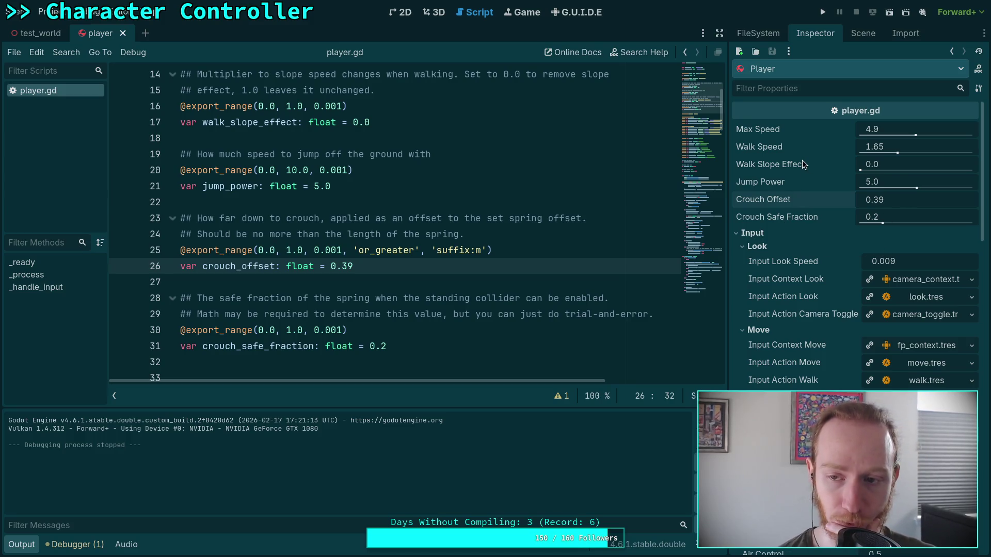
- Select the spring_cast node and look over its properties in the Inspector
left_click(848, 36)
left_click(776, 113)
left_click(815, 35)
scroll(786, 268, "down", 3)
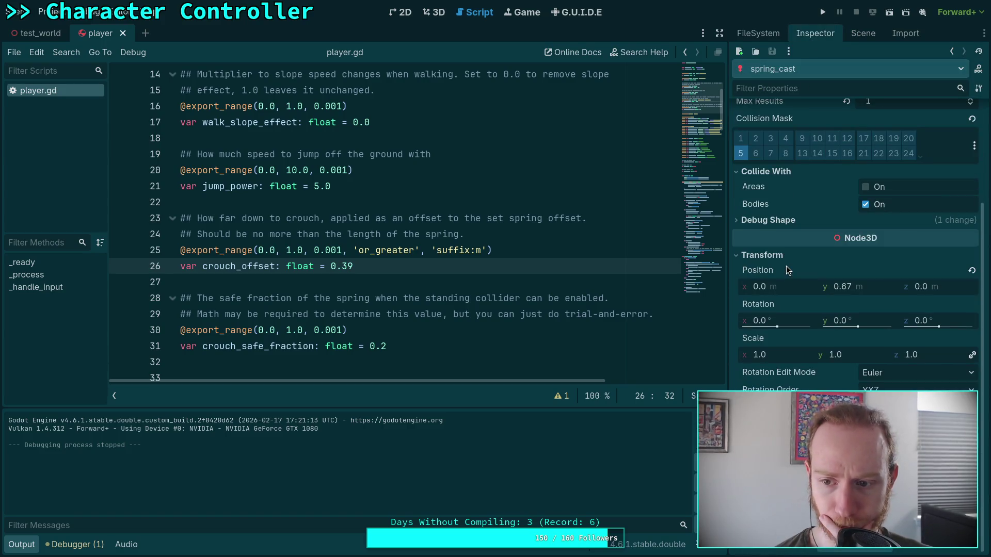
scroll(785, 262, "up", 3)
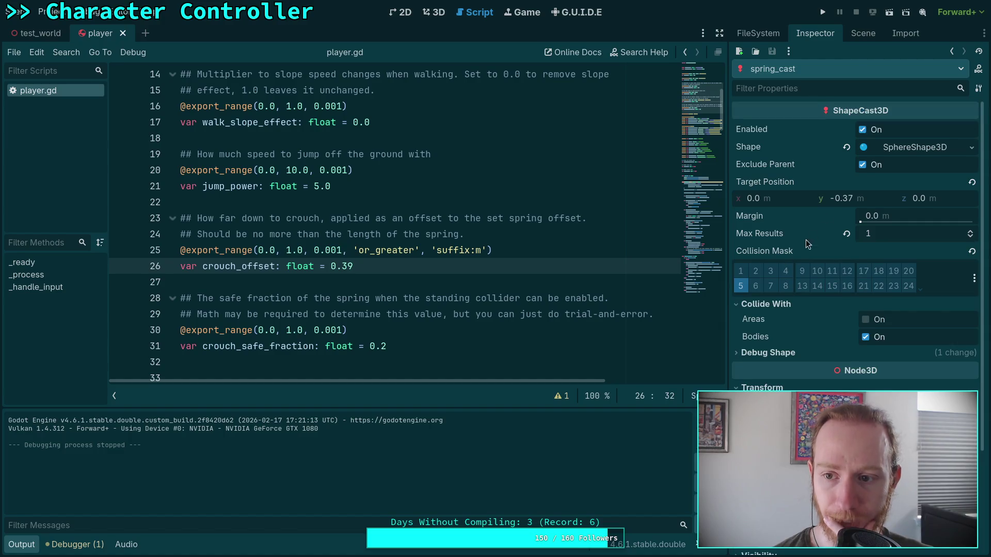
- Select the Player node to show its script properties, then run a test with crouch offset 0.35
left_click(858, 35)
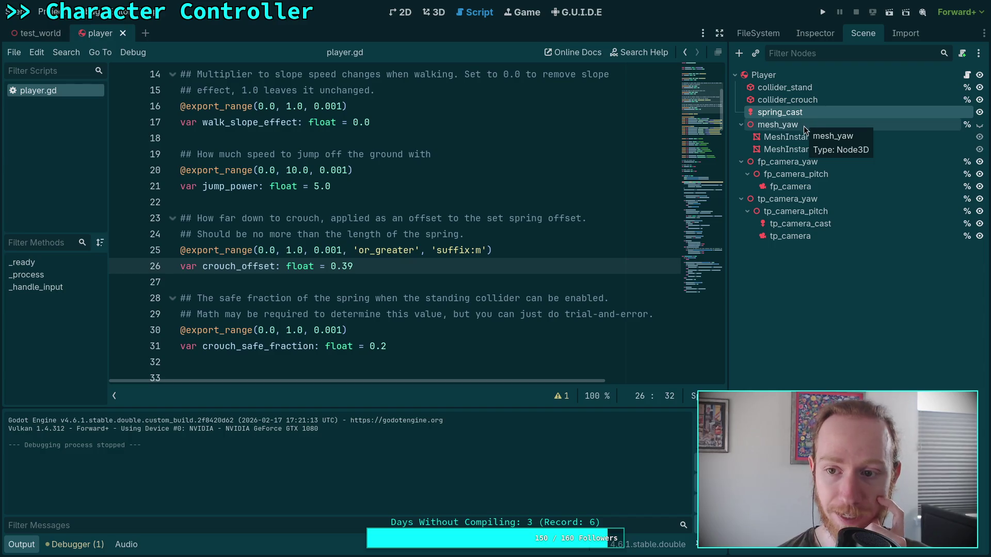
left_click(787, 76)
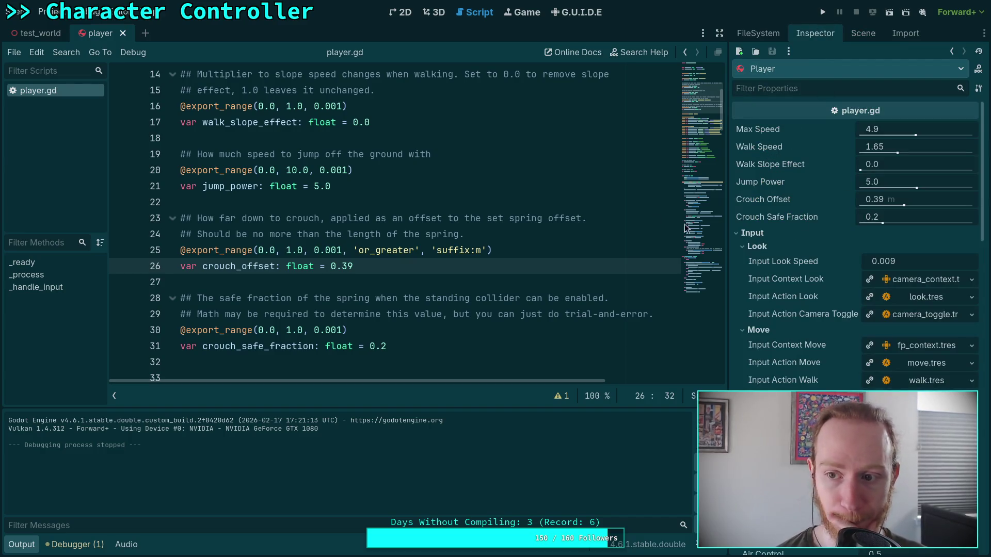
scroll(488, 250, "up", 1)
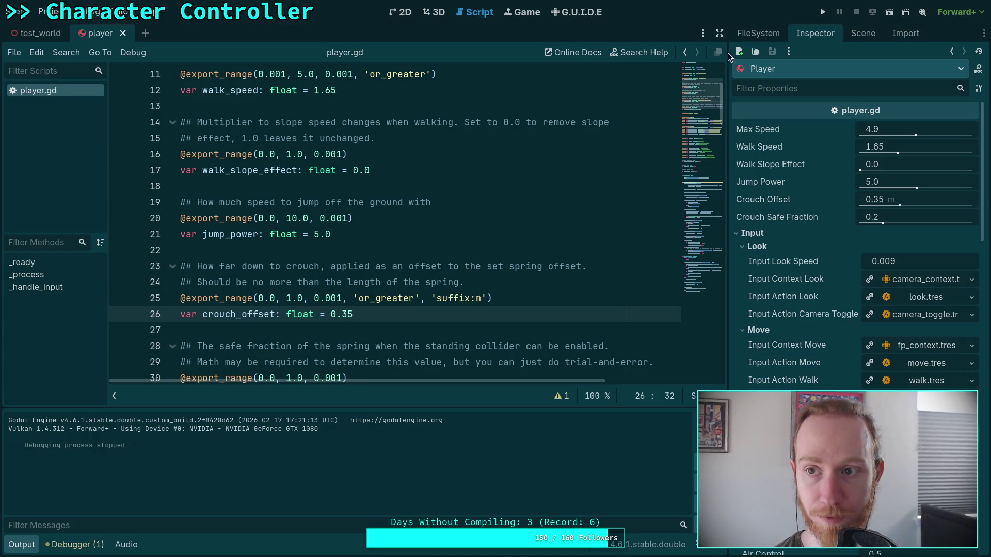
left_click(823, 12)
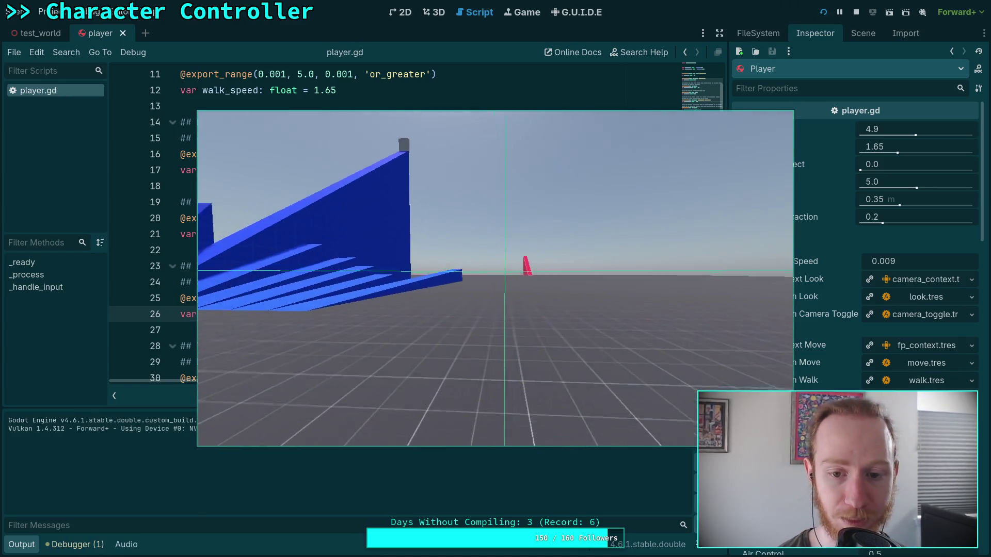
key("v")
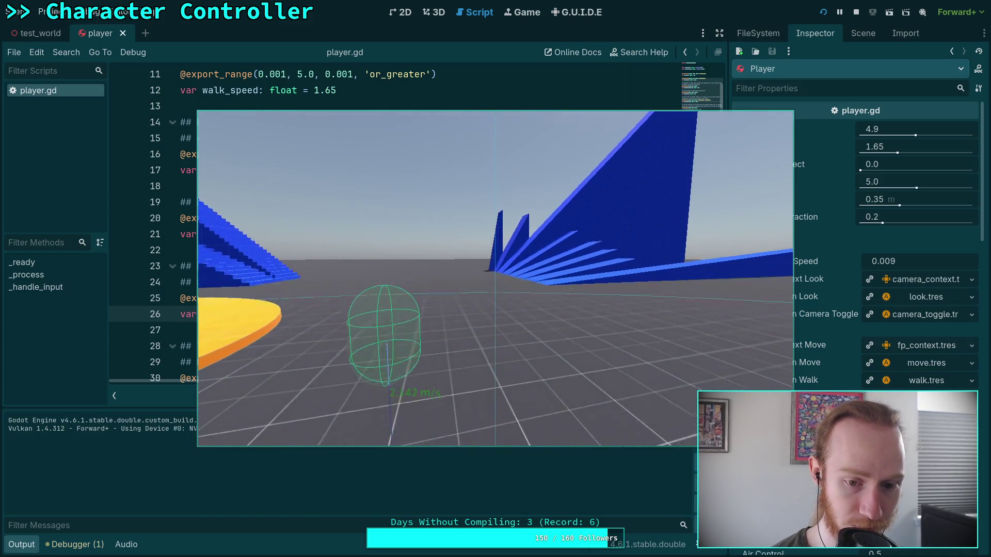
left_click(856, 12)
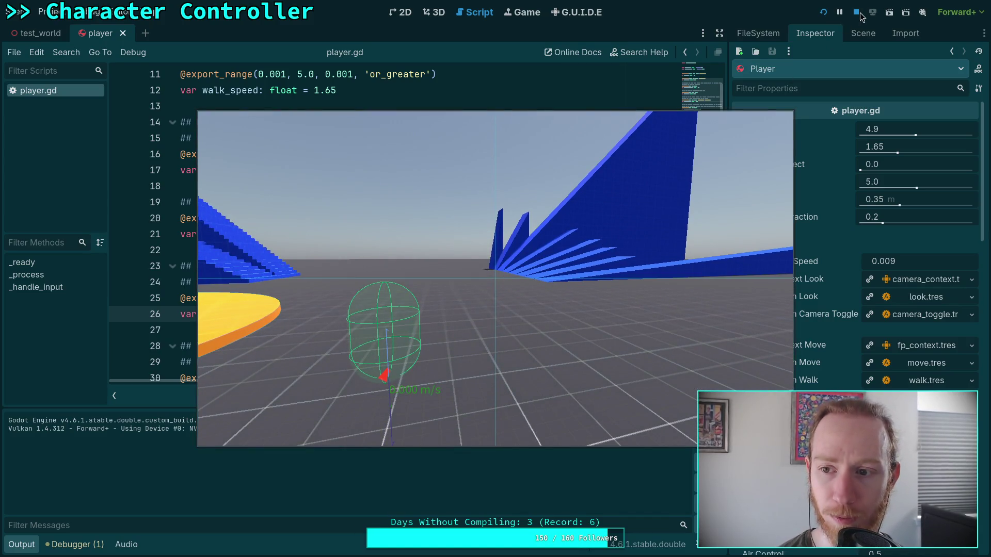
left_click(453, 202)
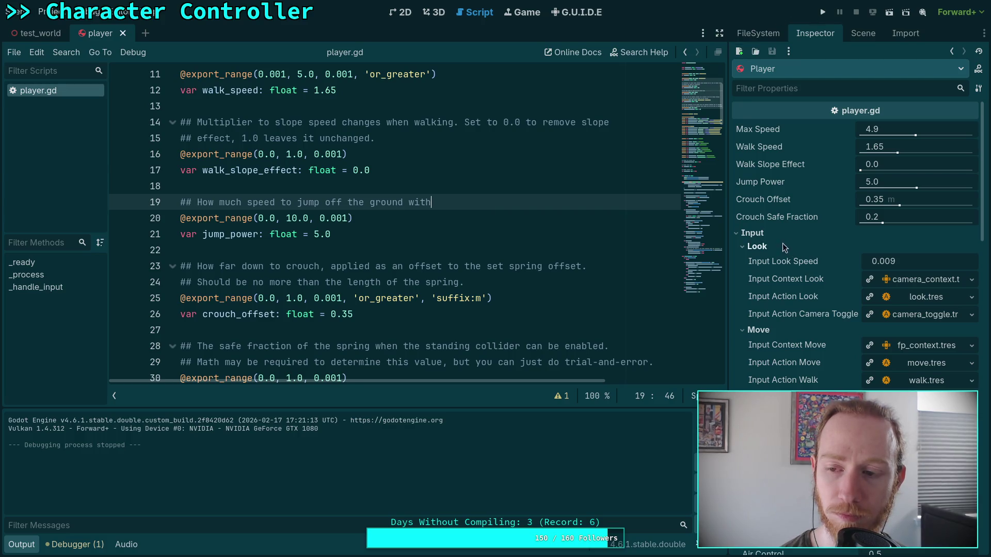
left_click(416, 314)
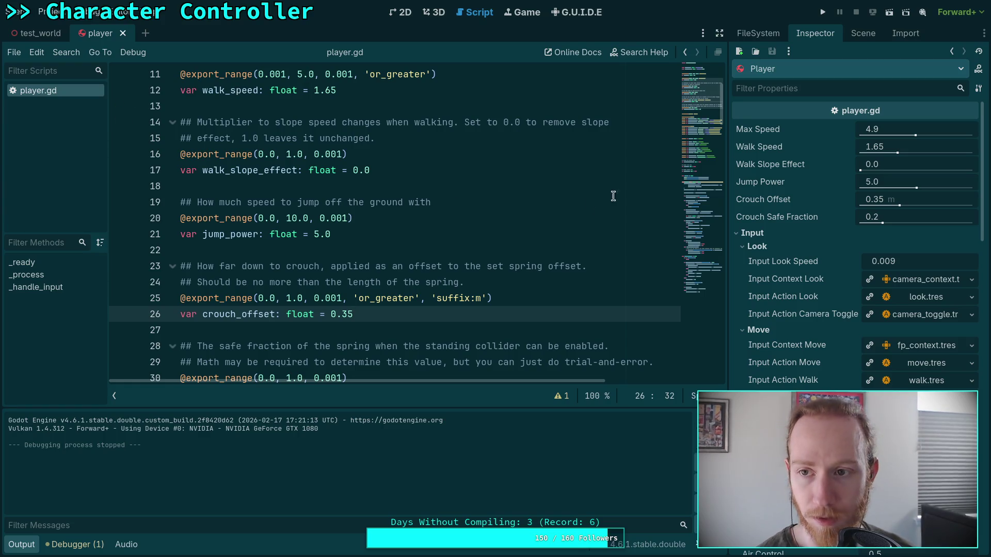
- Switch the right dock to the Scene tab to show the Player's node tree
left_click(867, 34)
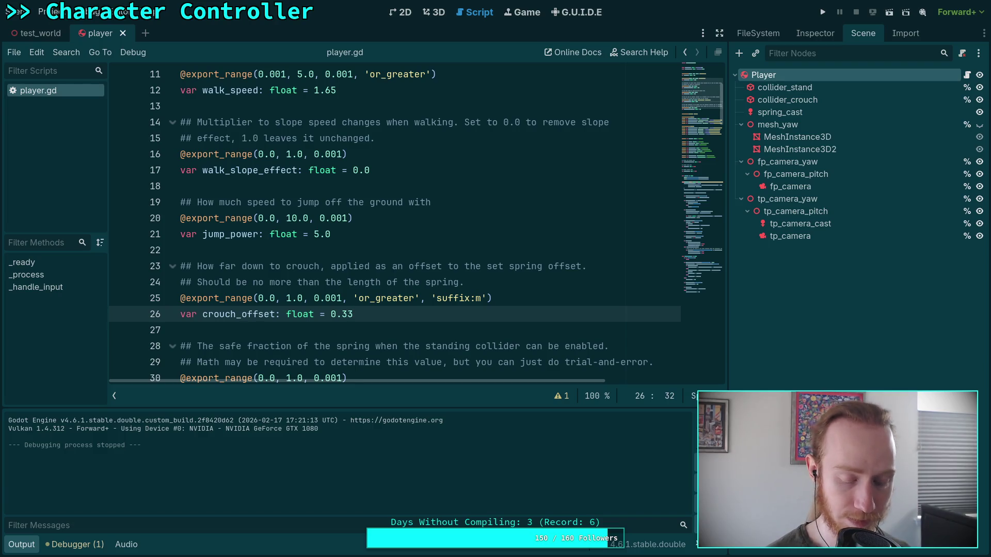
- Run and stop the game, then shorten crouch_offset from 0.33 to 0.3 and save
key("F5")
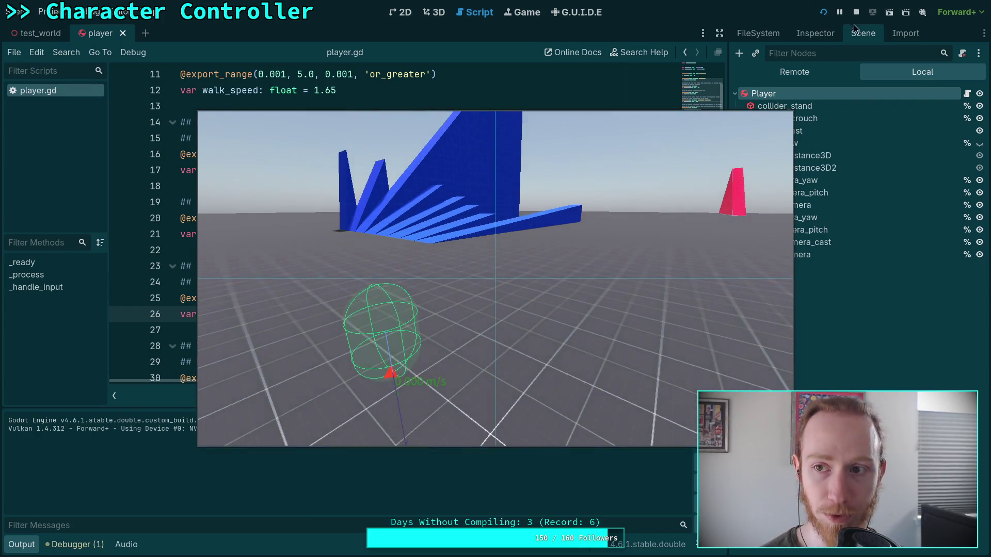
key("F8")
key("BackSpace")
key("ctrl+s")
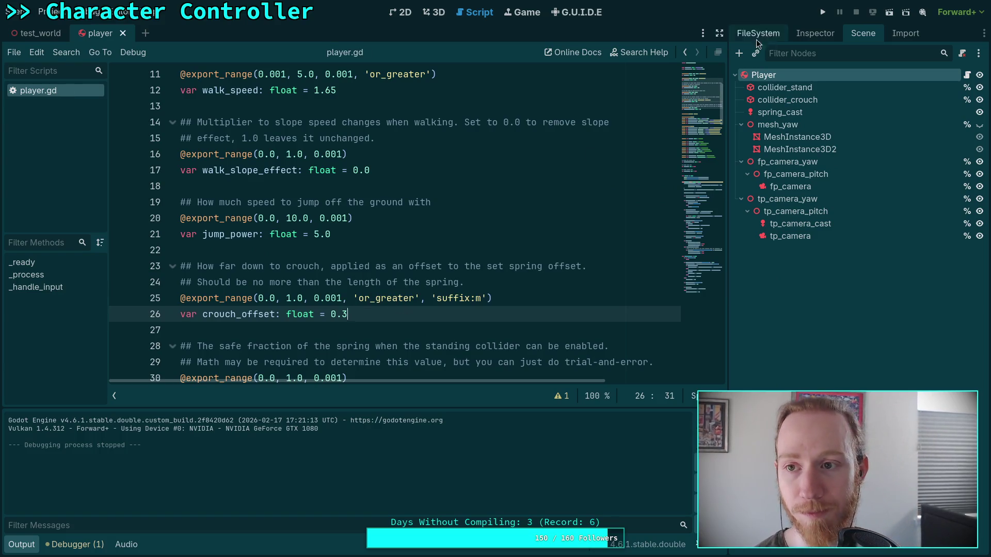
- Walk the character under the overhang with crouch offset 0.3, then stop and return to the 3D view
left_click(822, 12)
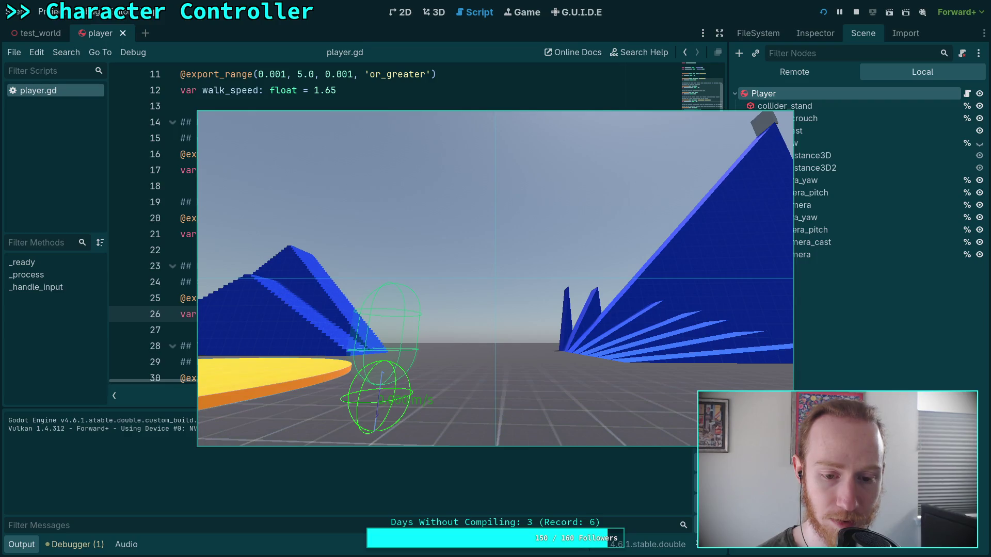
key("w")
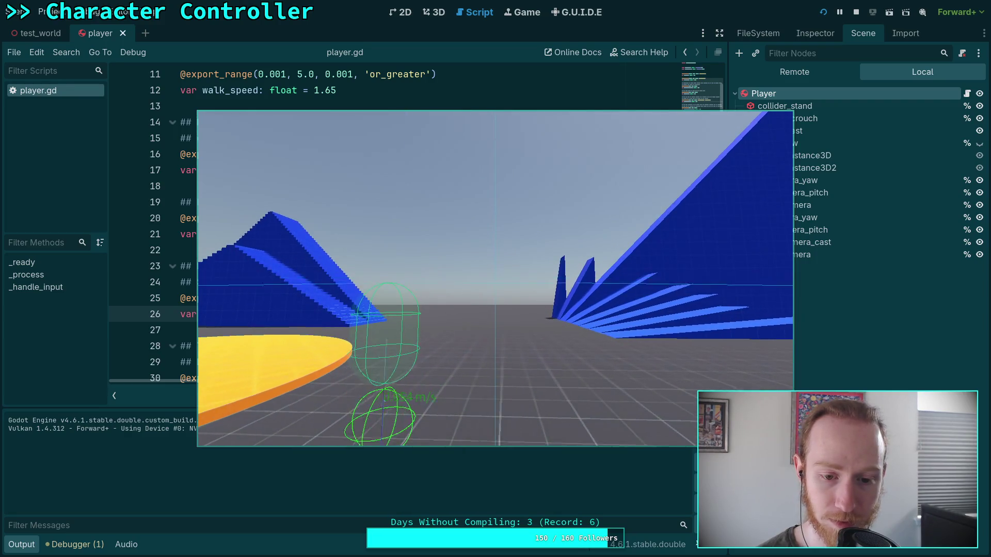
key("w")
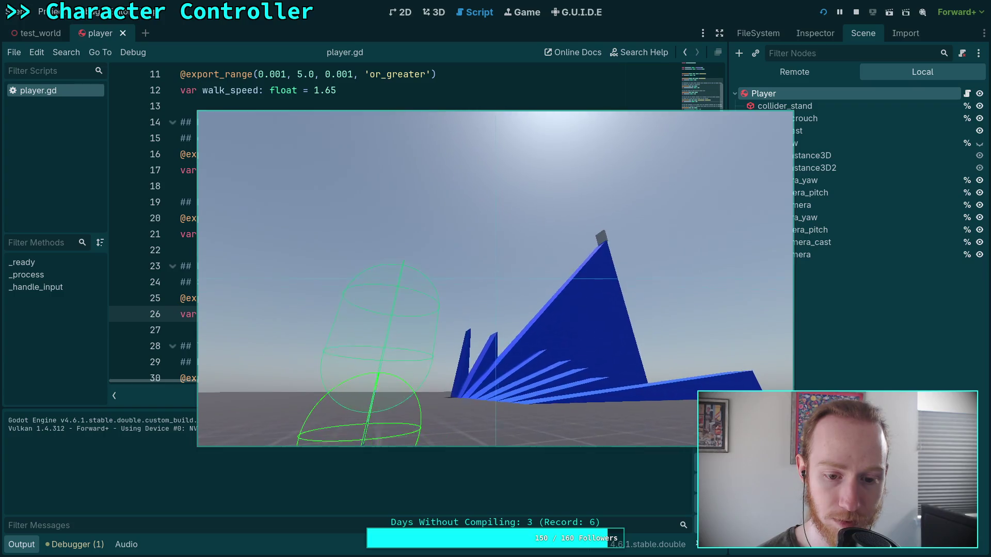
key("w")
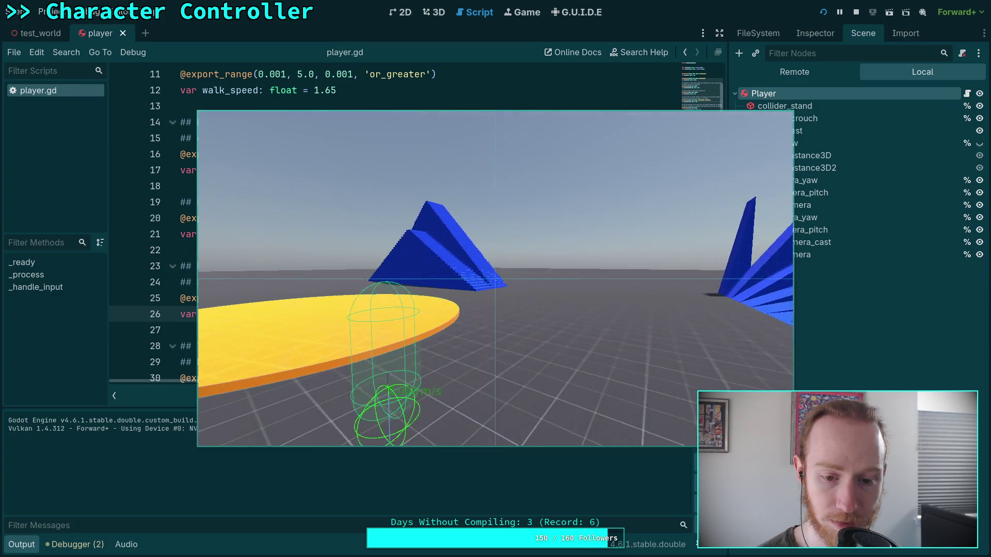
key("Escape")
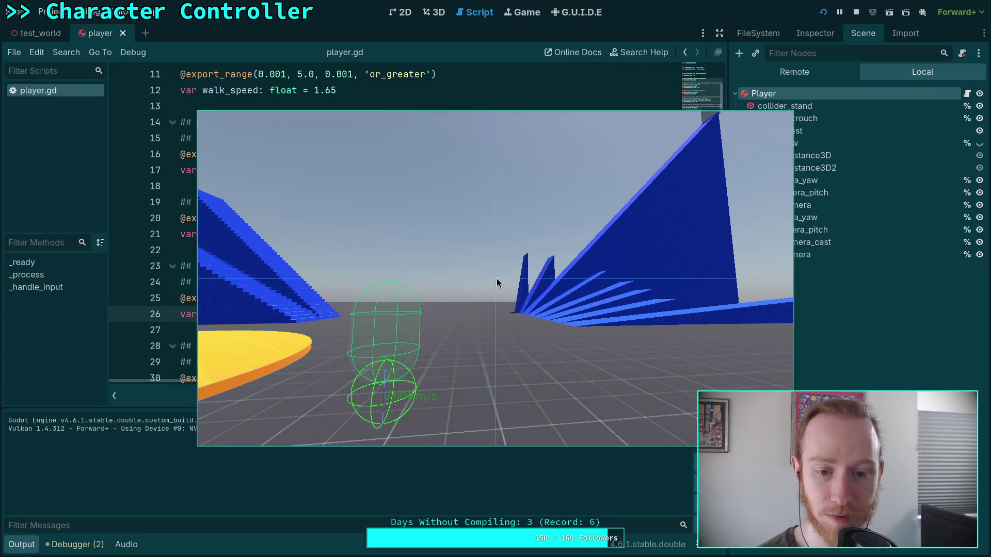
left_click(857, 11)
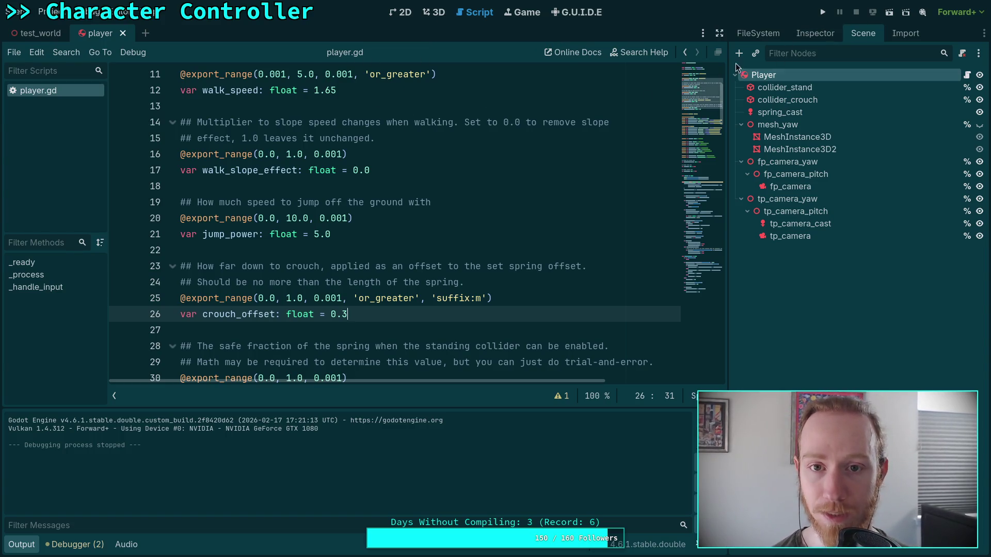
left_click(433, 12)
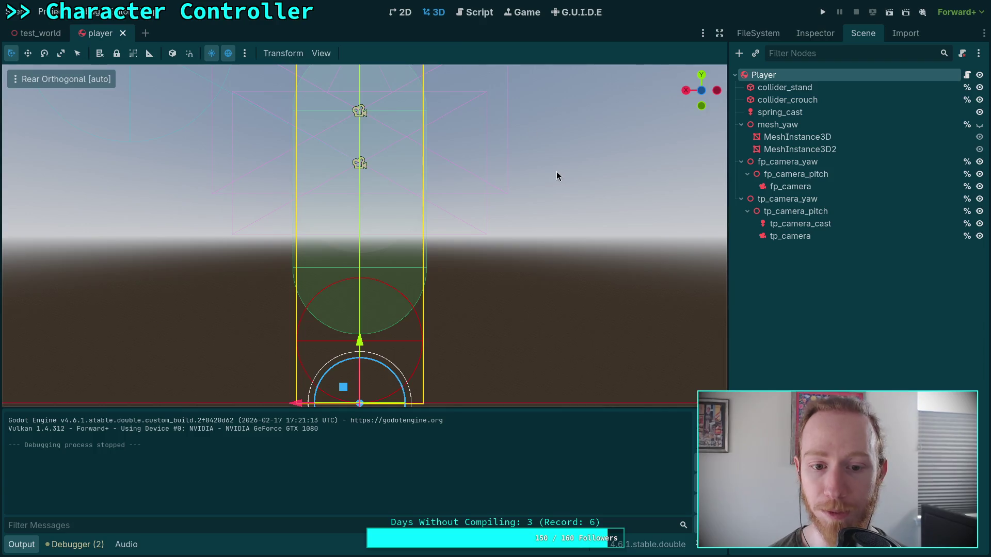
- Select collider_crouch, then spring_cast, and start editing its Target Position Y of -0.37
left_click(794, 99)
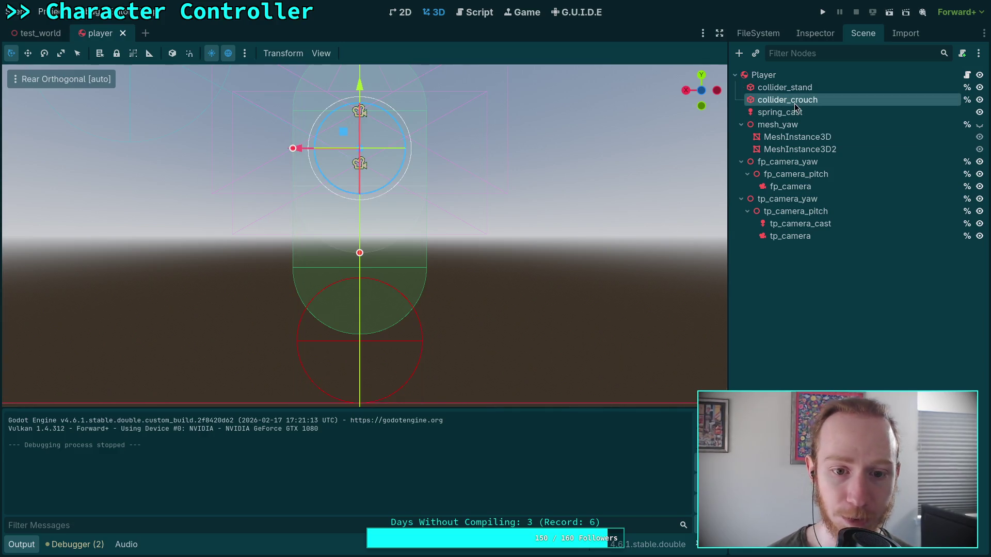
left_click(780, 112)
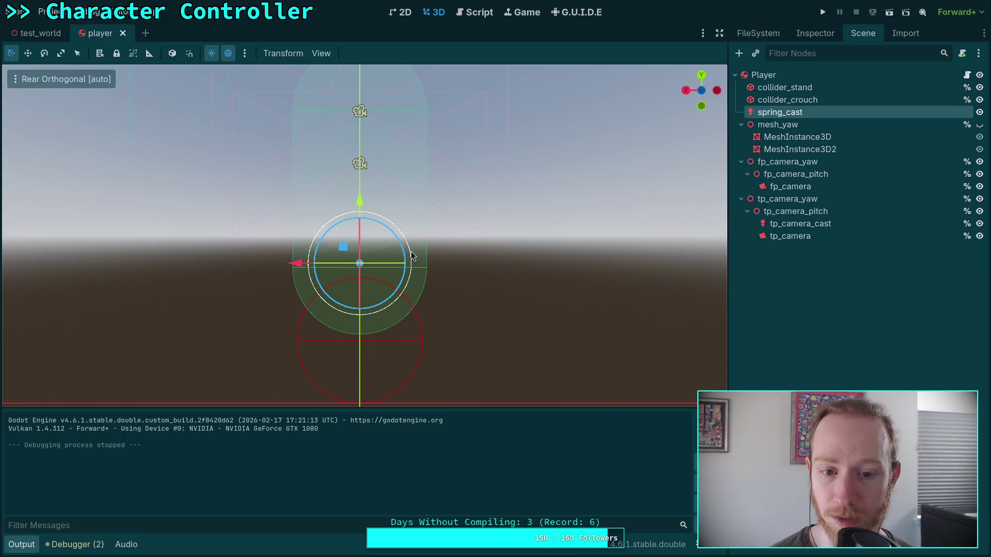
left_click(815, 33)
left_click(869, 198)
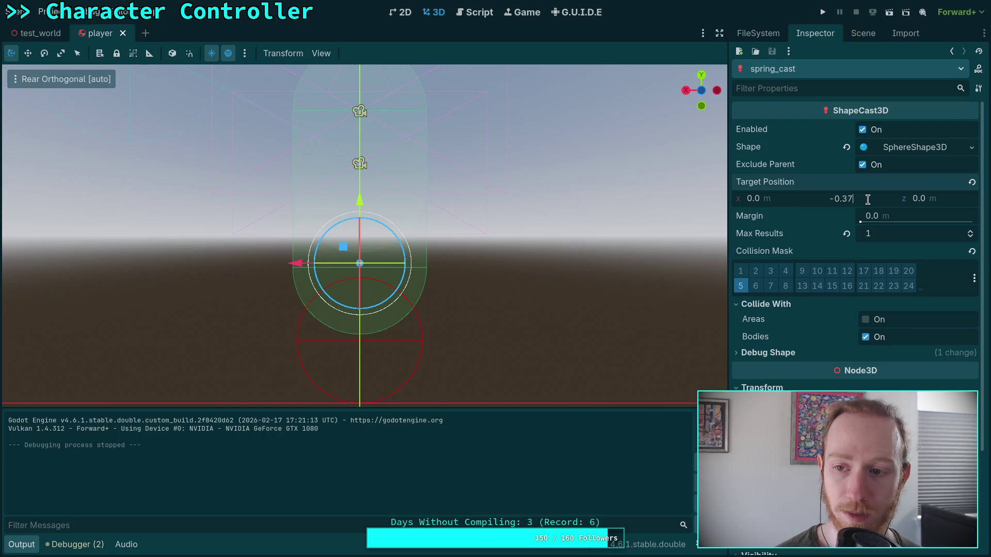
- Set the spring_cast Target Position Y to 0
key("Escape")
left_click(840, 198)
type("0")
key("Return")
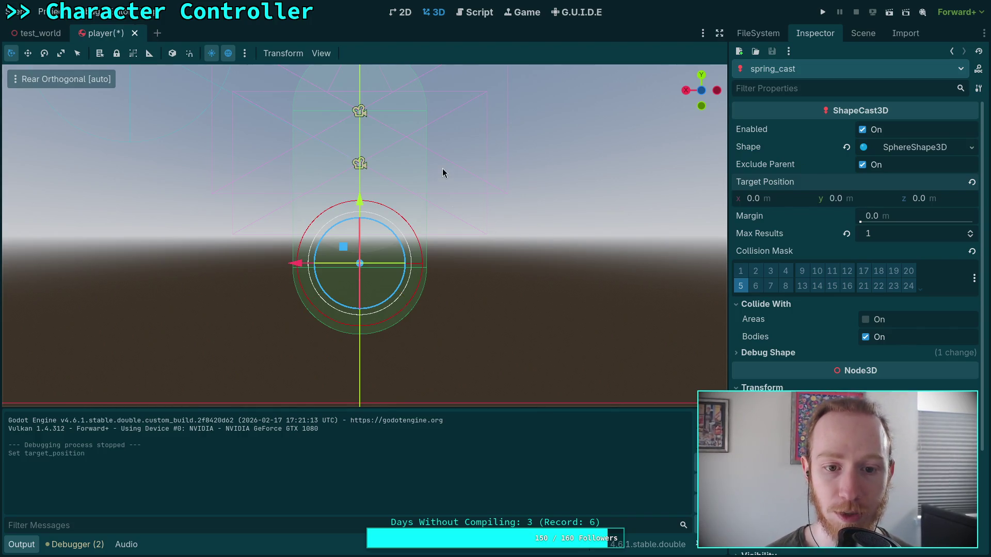
- Raise the spring_cast sphere about 0.33 m up the player capsule along Y
left_click_drag(364, 299, 365, 216)
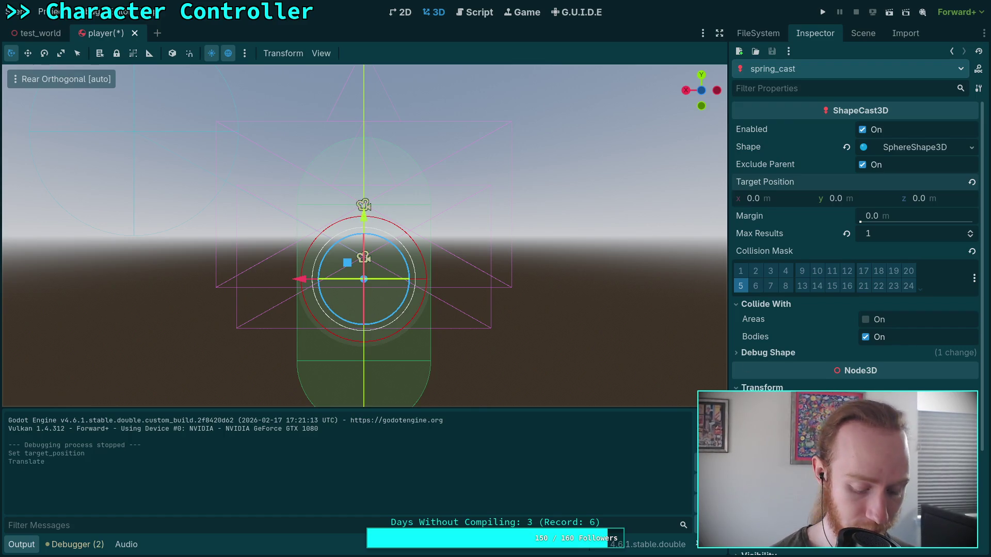
key("ctrl+z")
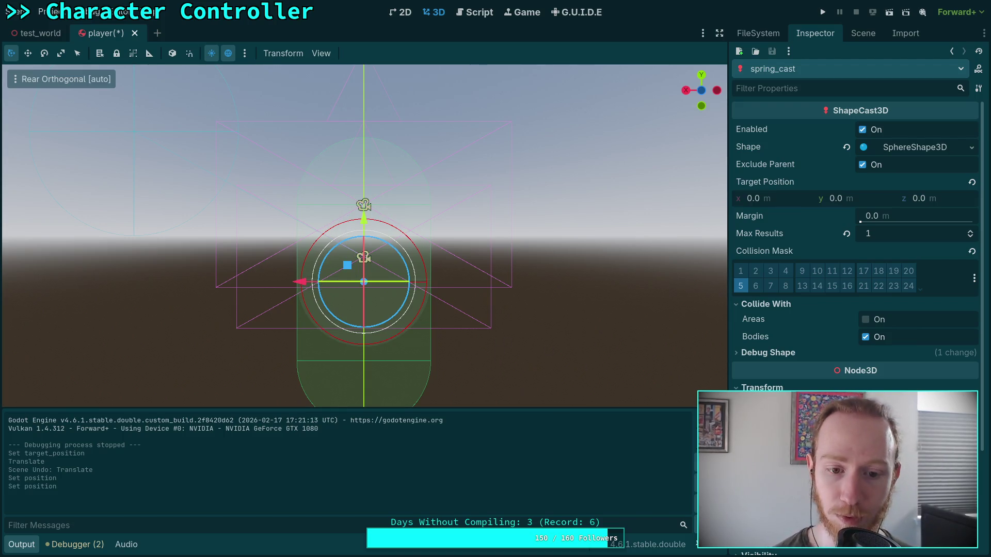
scroll(477, 309, "up", 5)
mouse_move(491, 312)
left_mouse_down()
mouse_move(546, 350)
mouse_move(550, 397)
mouse_move(555, 329)
mouse_move(456, 346)
left_mouse_up()
scroll(457, 346, "down", 3)
scroll(491, 345, "up", 5)
scroll(500, 365, "down", 3)
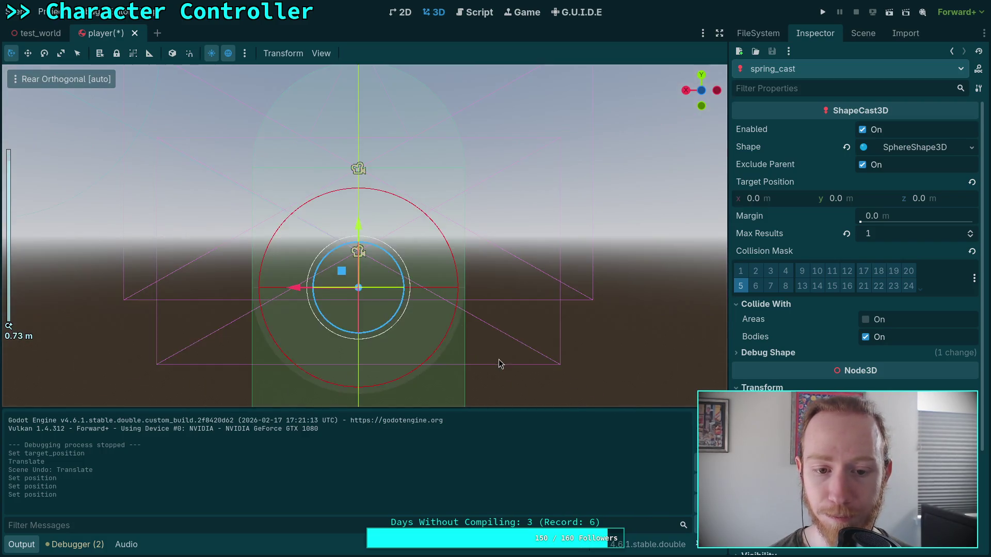
scroll(500, 364, "down", 4)
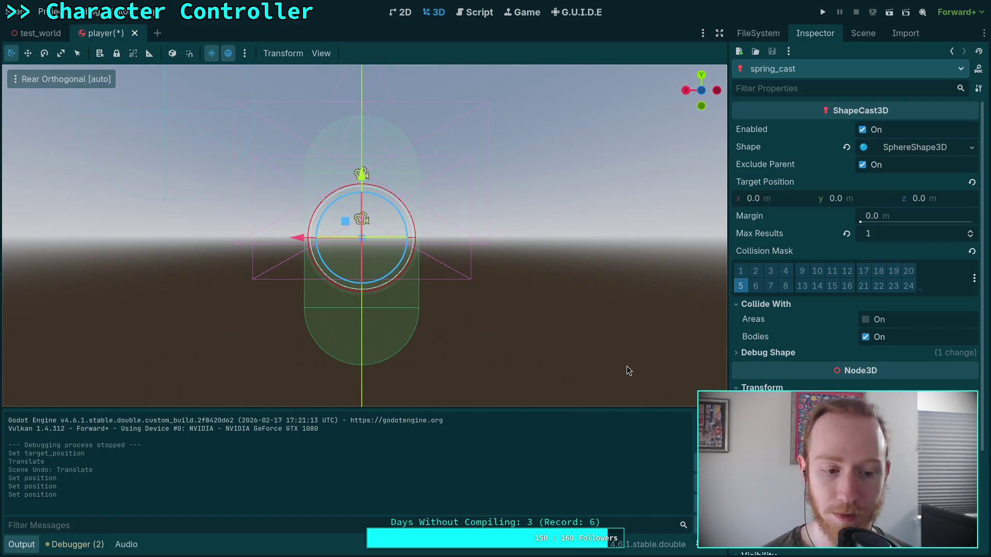
key("ctrl+z")
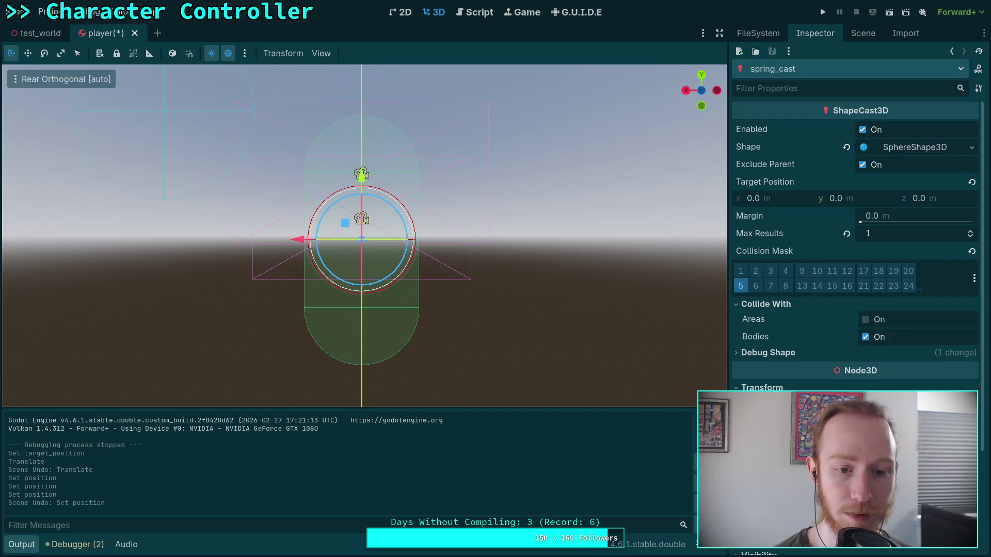
key("ctrl+z")
key("ctrl+z")
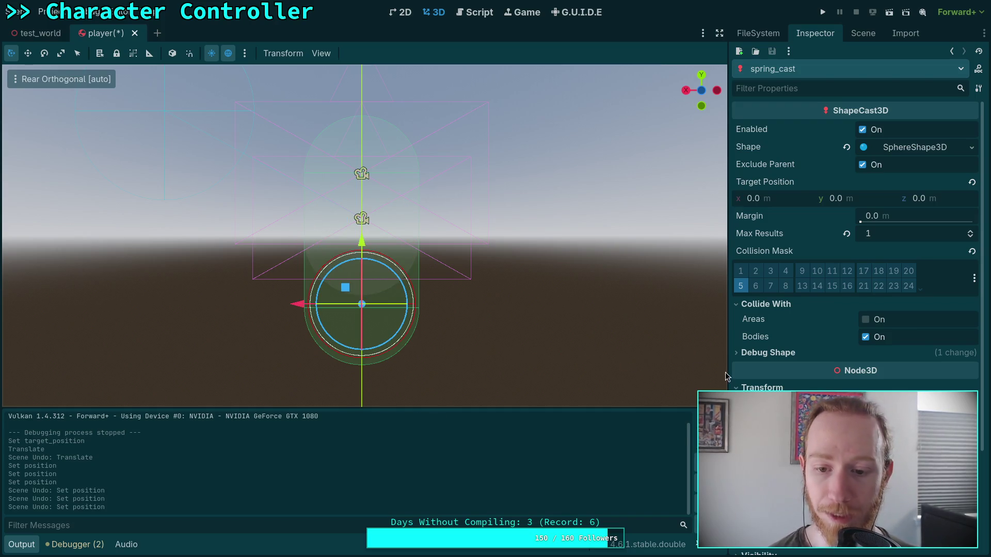
left_click_drag(365, 244, 370, 178)
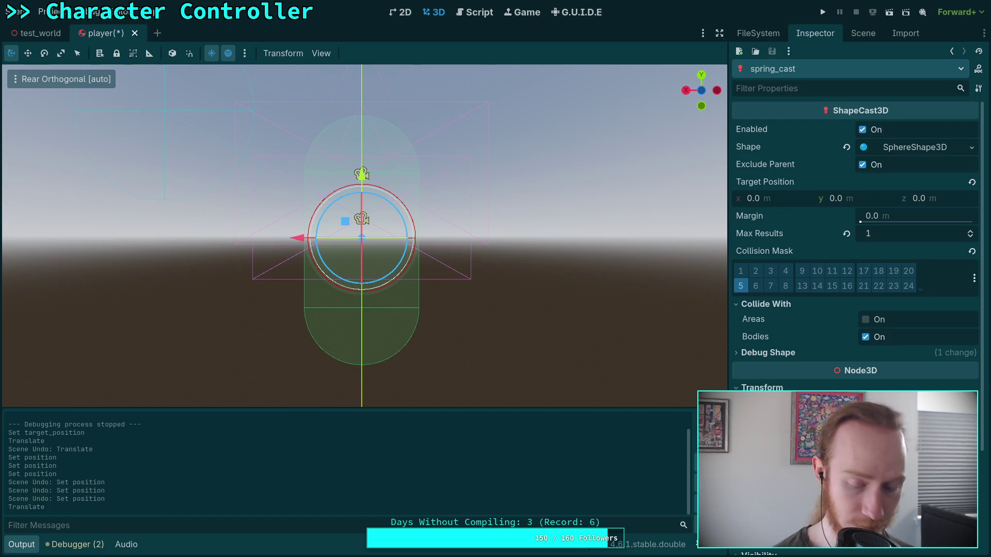
- Set spring_cast's Target Position y to -0.37, extend it to -0.74, and save the player scene
left_click(871, 200)
type("-.37")
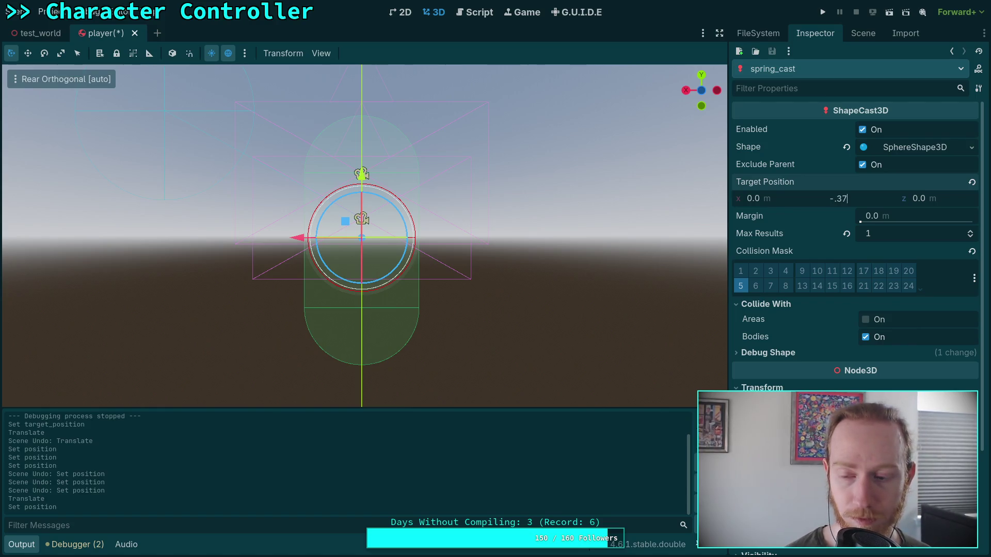
key("Return")
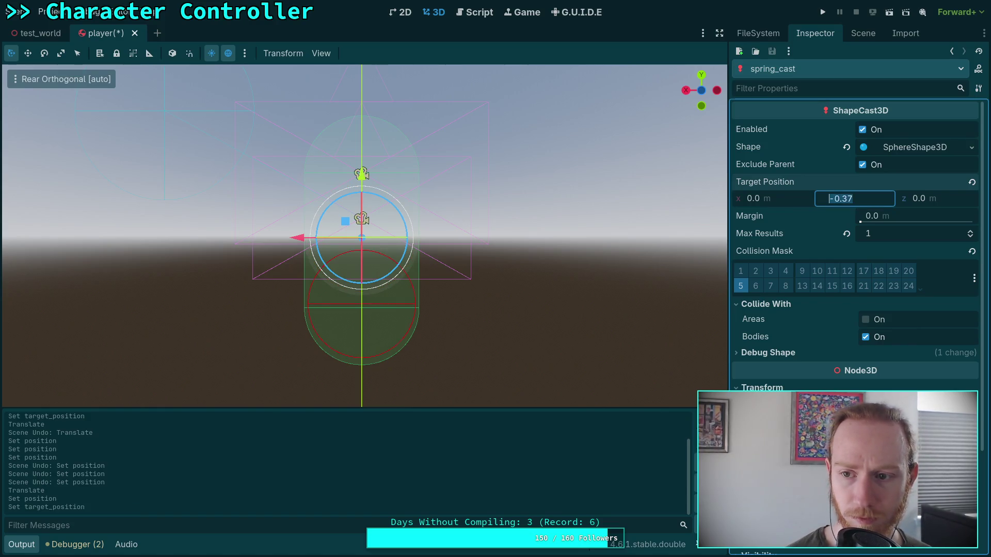
left_click(853, 198)
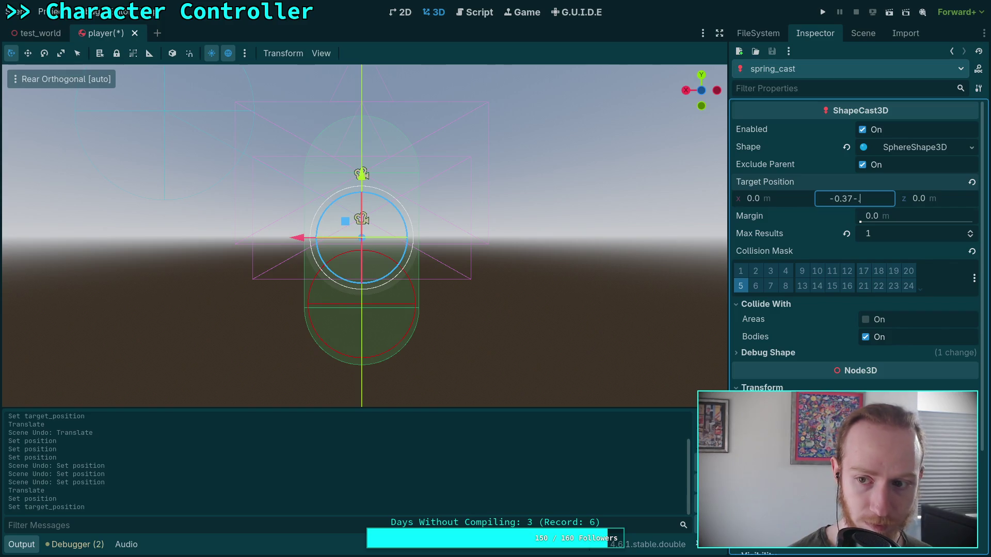
type("7")
key("Return")
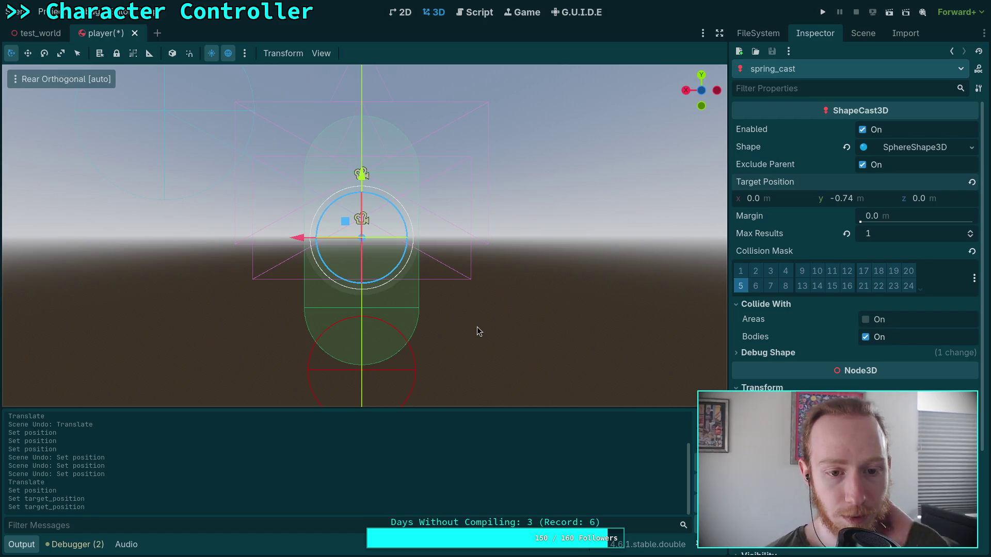
left_click_drag(477, 326, 486, 301)
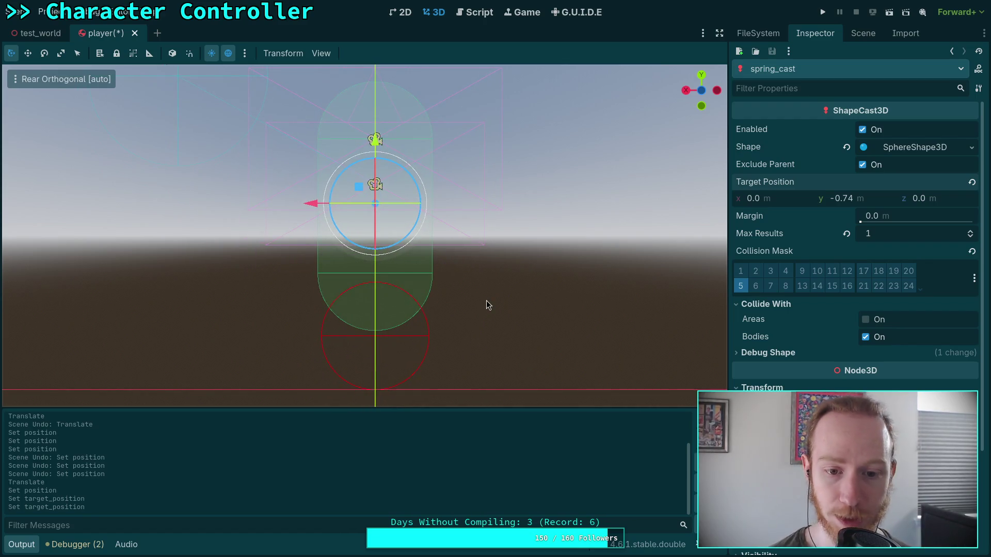
key("ctrl+s")
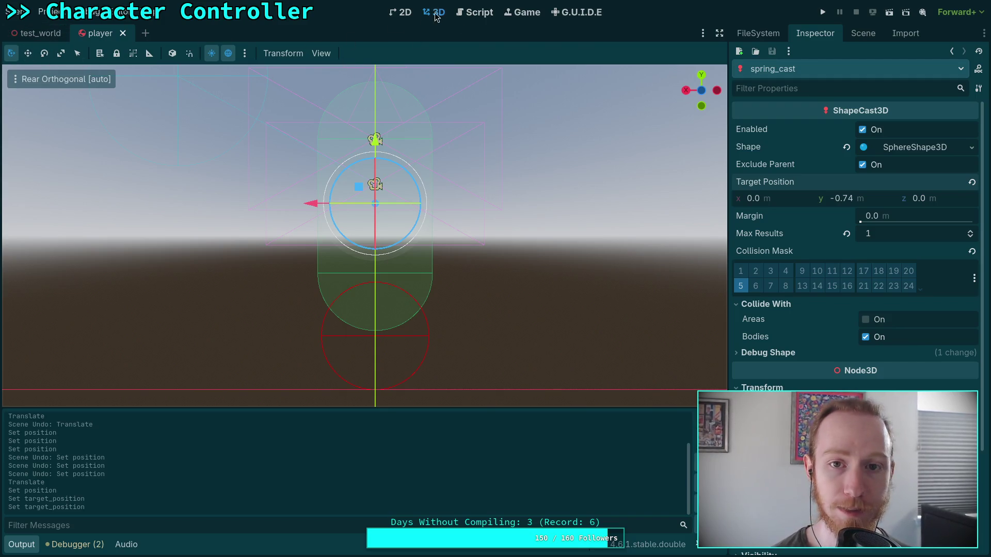
- Open player.gd and test-run the game, walking toward the blue ramps at 0.25 time scale, then stop
left_click(472, 13)
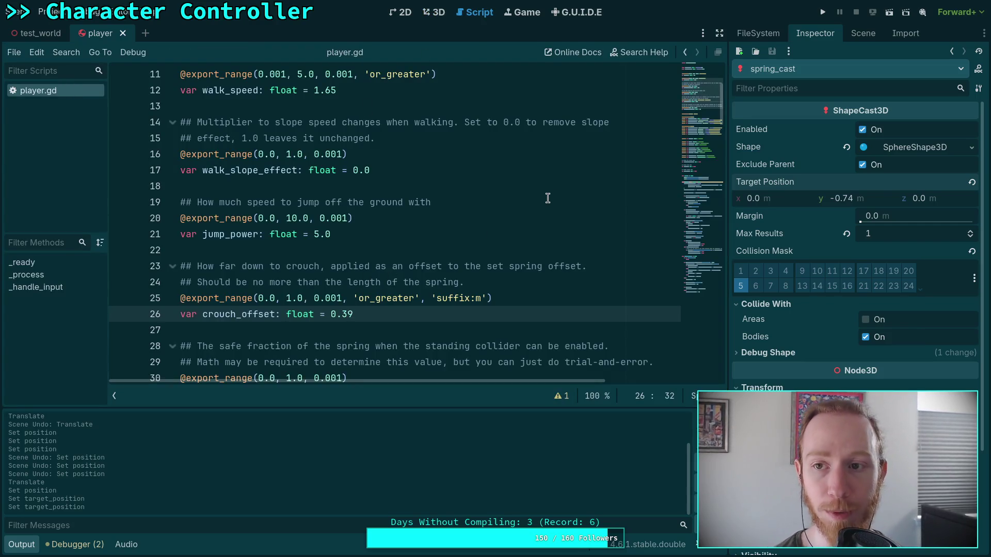
left_click(822, 11)
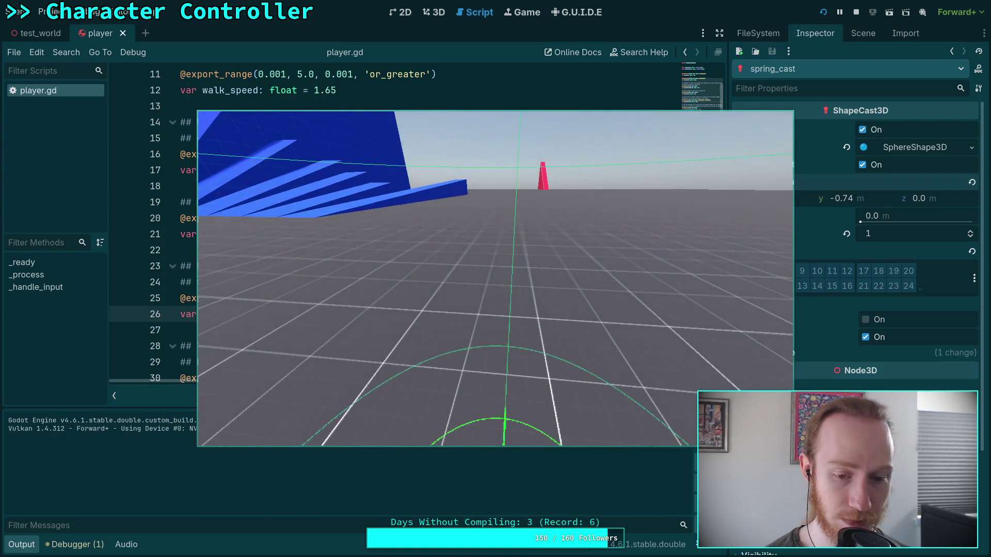
key("w")
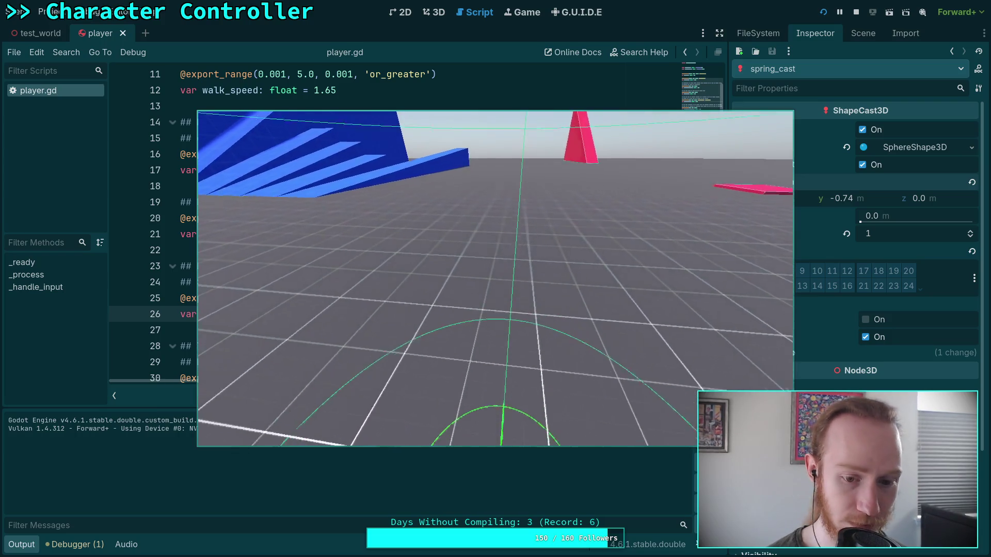
key("a")
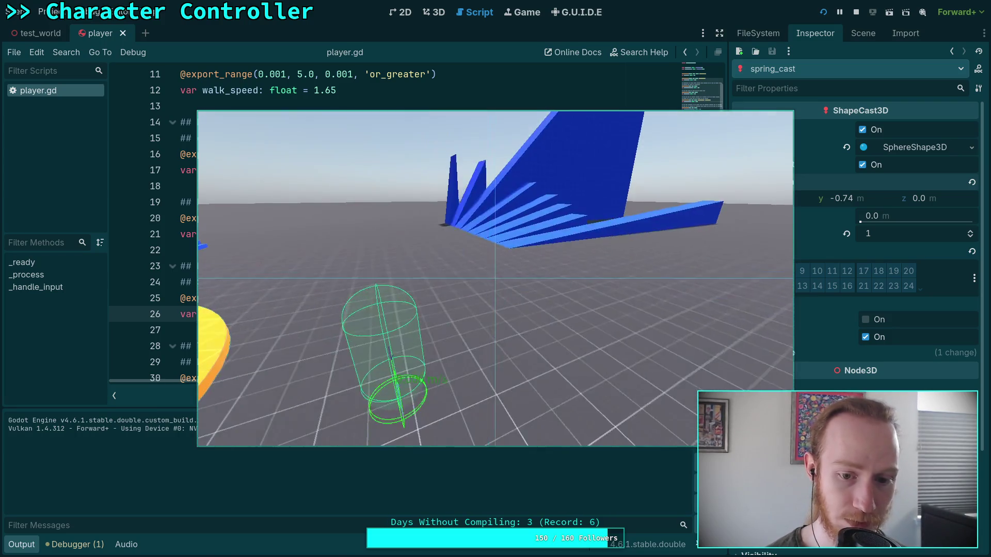
key("w")
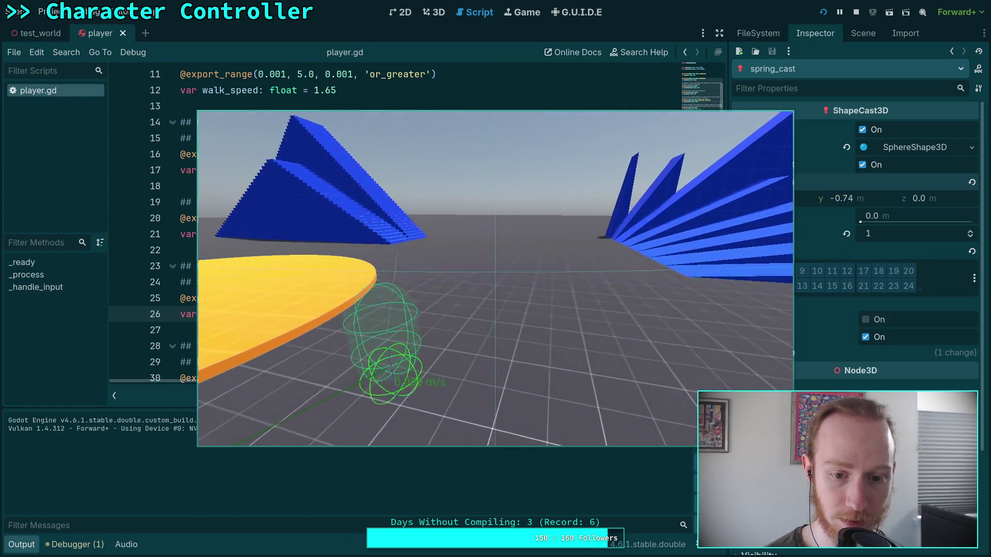
key("w")
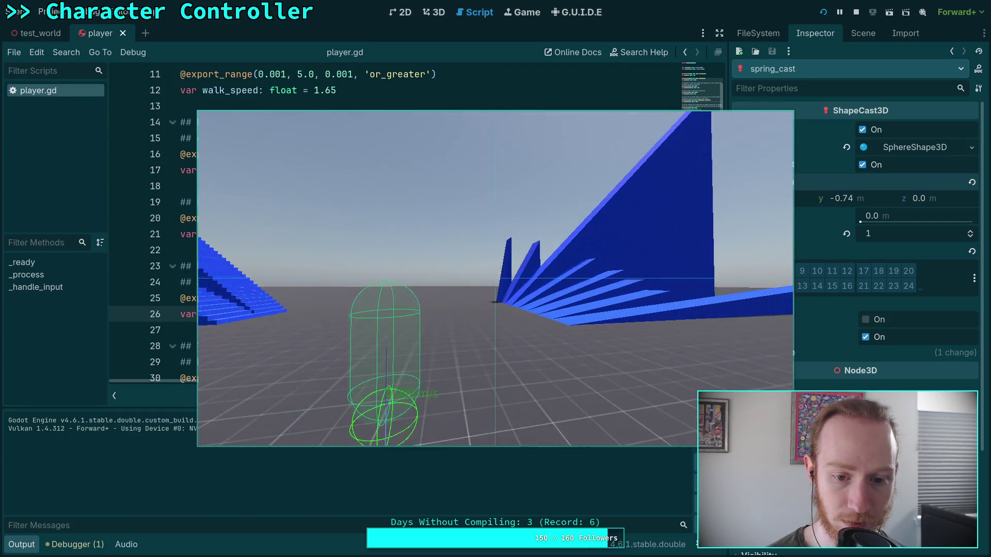
key("t")
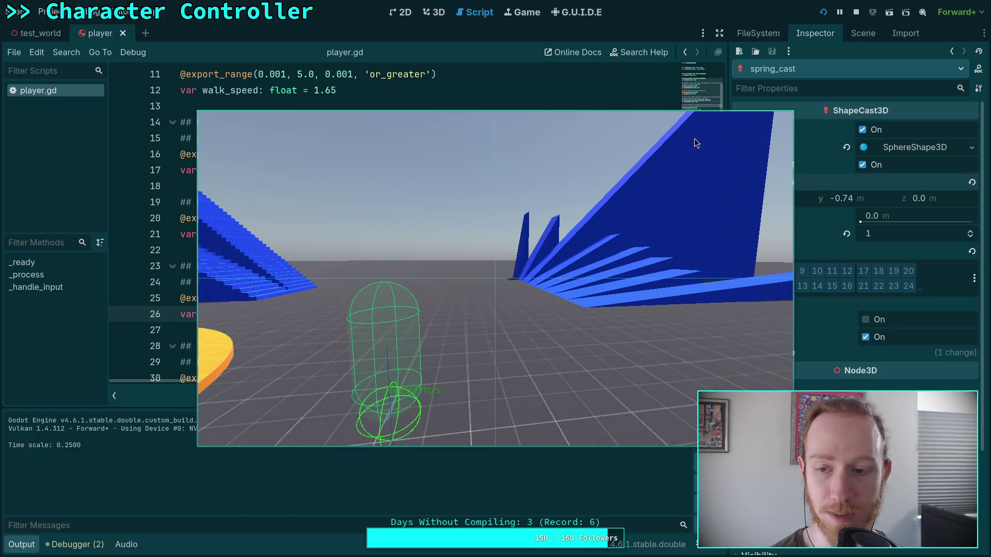
left_click(855, 13)
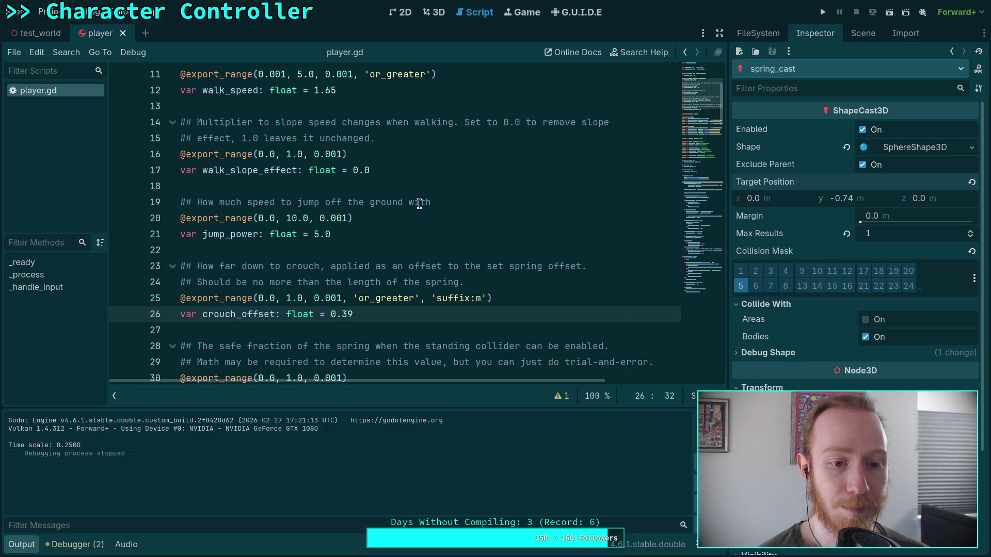
- Put the caret on the crouch_safe_fraction line, then test-run the game at 0.25 time scale and stop it
scroll(412, 187, "down", 3)
left_click(398, 249)
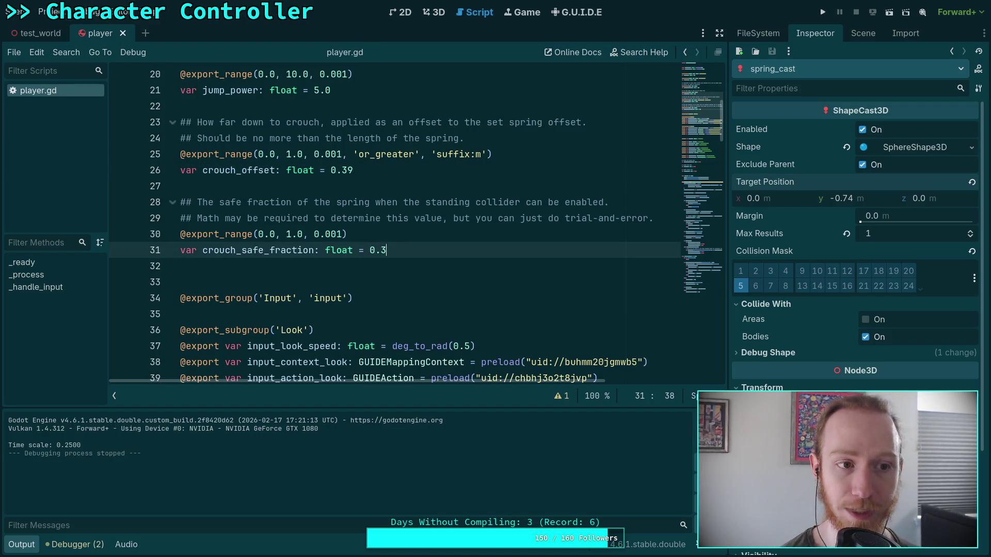
key("F5")
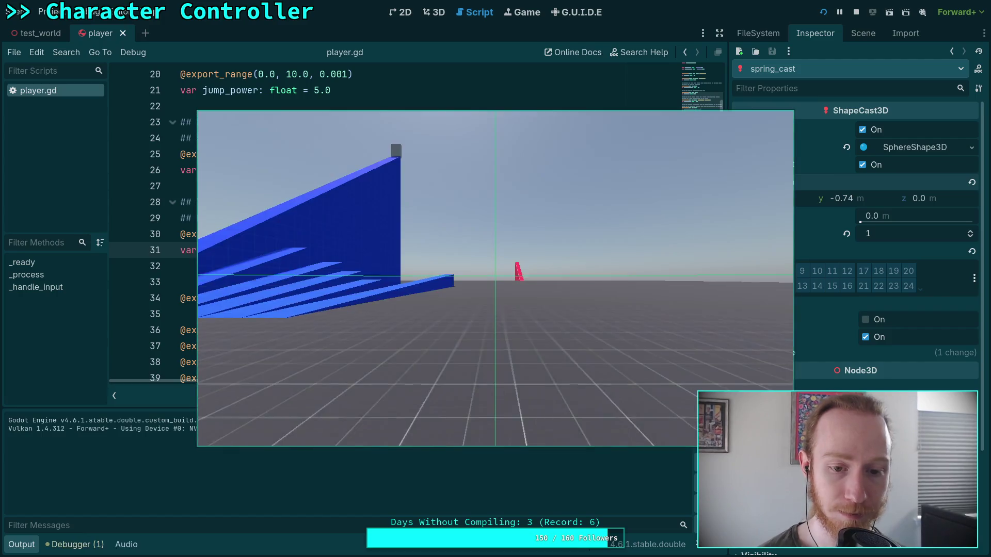
key("t")
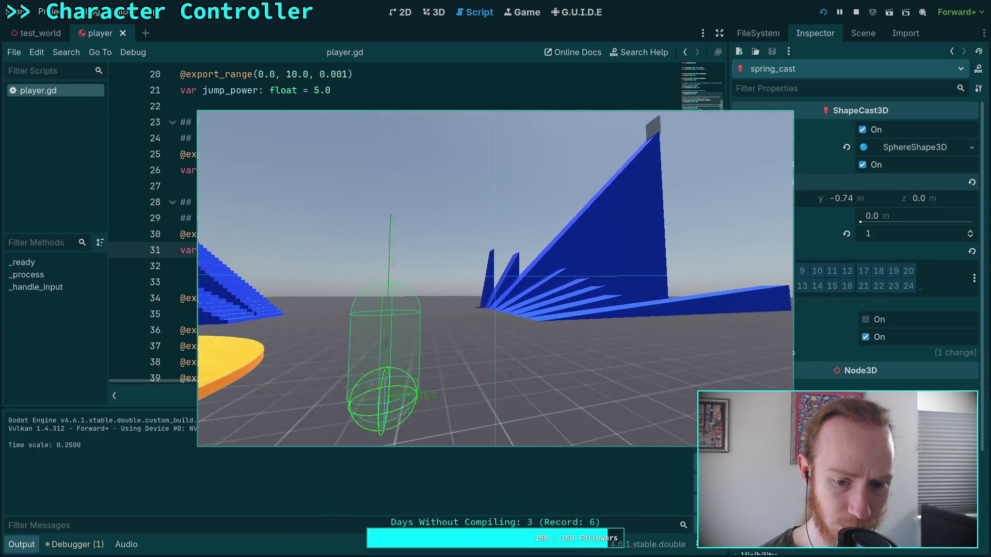
left_click(855, 14)
left_click(855, 14)
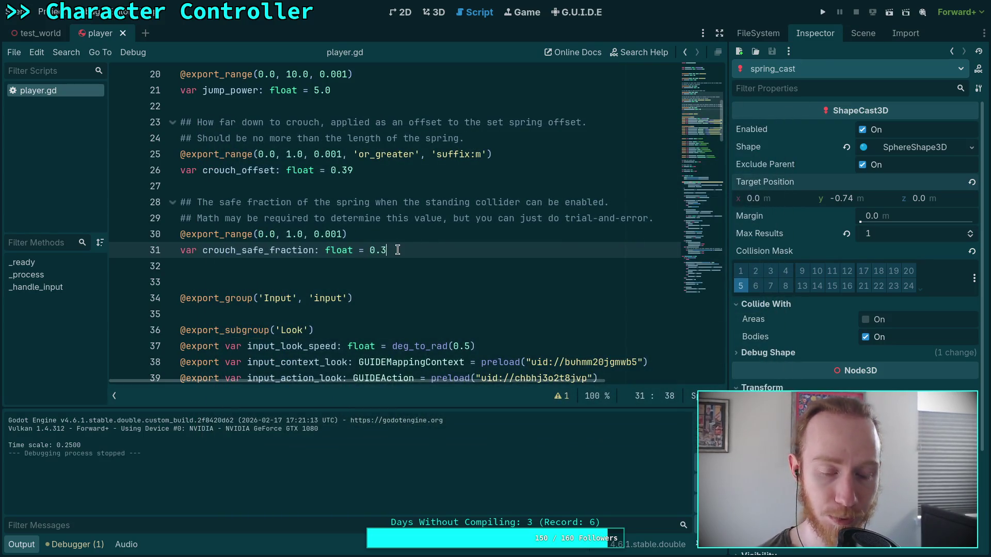
- Select the Player node in the Scene dock to show its script properties in the Inspector
left_click(873, 31)
left_click(777, 75)
left_click(815, 33)
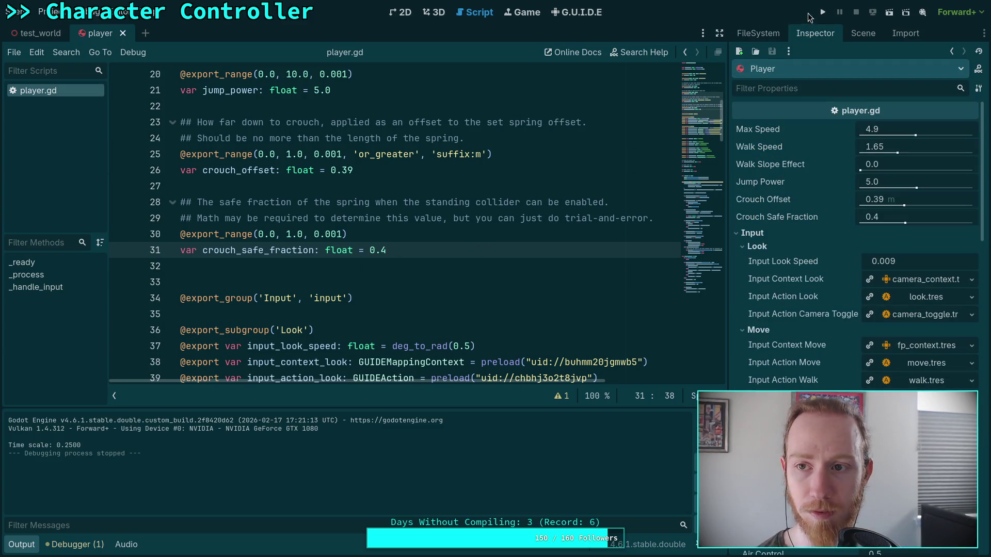
- Play-test crouching under the blue overhangs with crouch_safe_fraction 0.6, slowing then restoring time scale, and stop
left_click(823, 12)
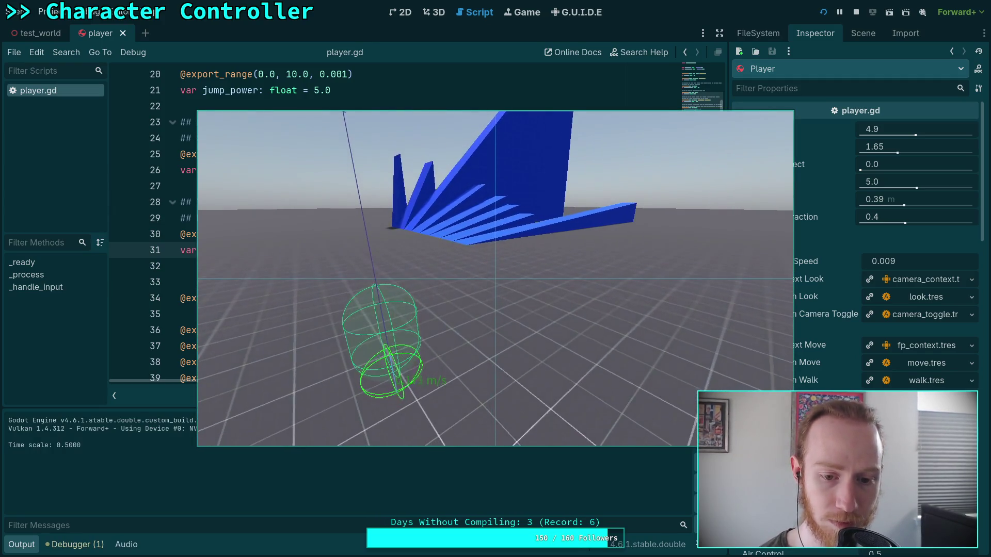
key("minus")
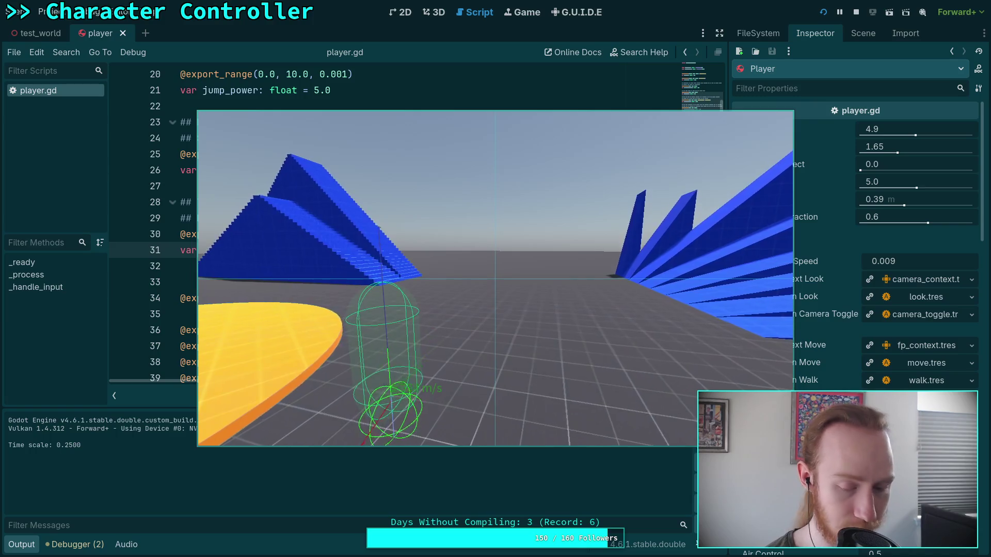
key("t")
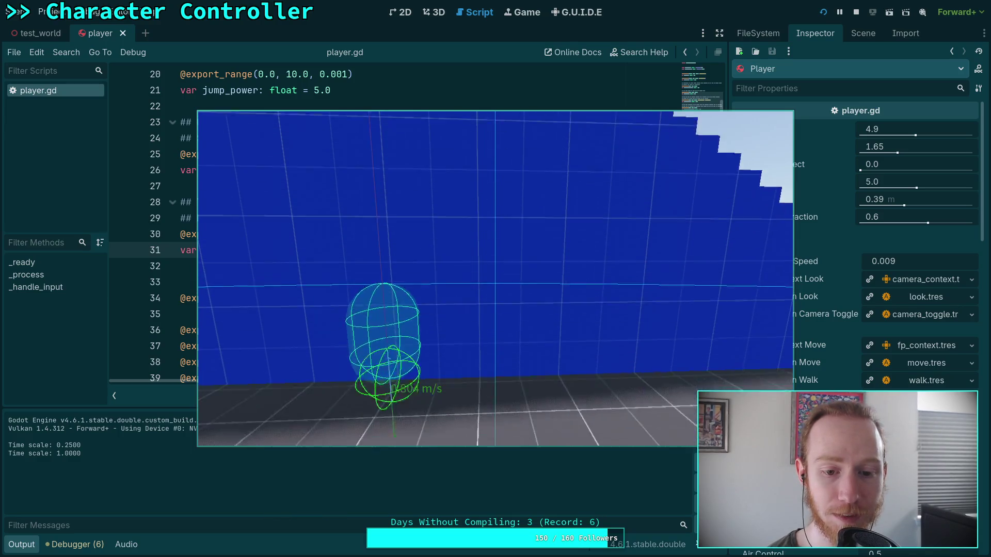
key("F8")
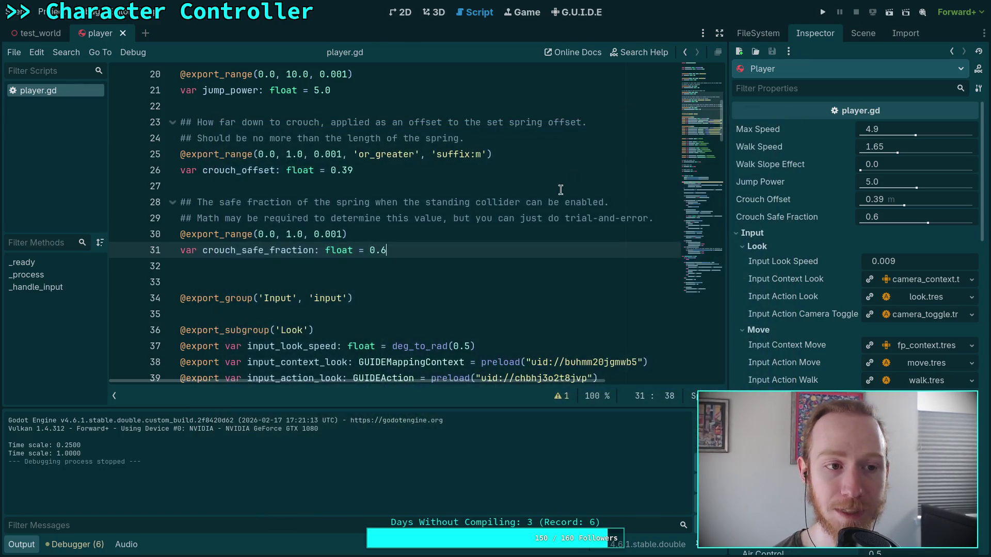
scroll(209, 357, "down", 10)
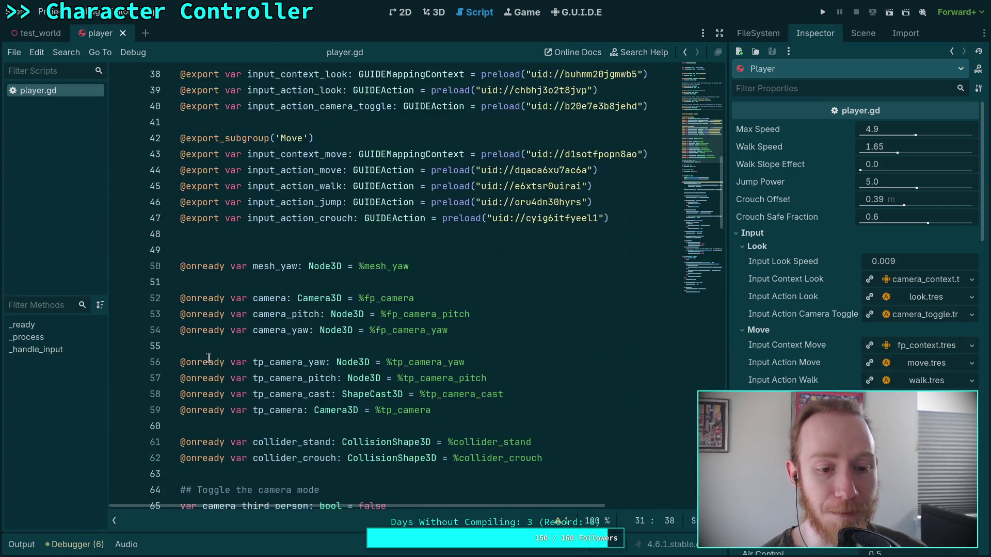
scroll(208, 357, "down", 10)
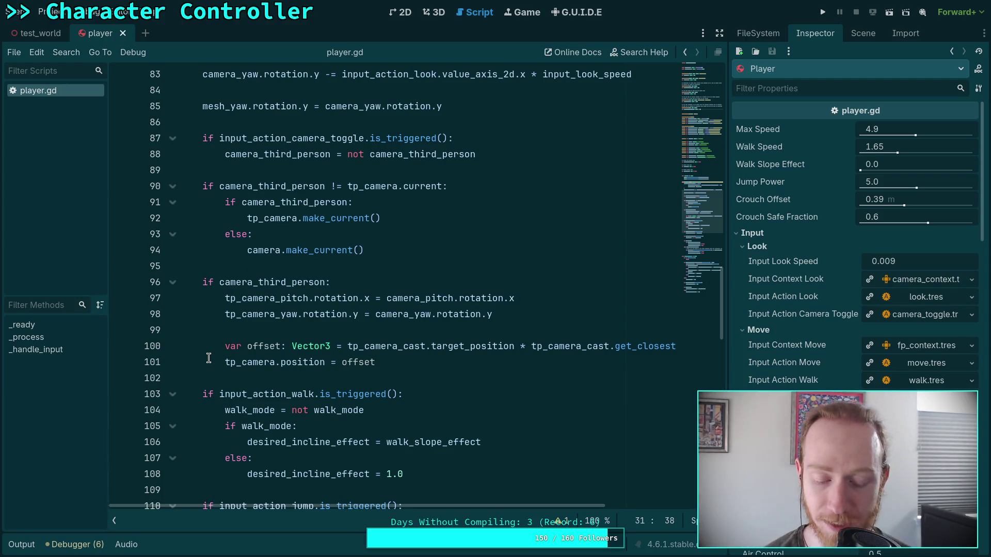
mouse_move(362, 389)
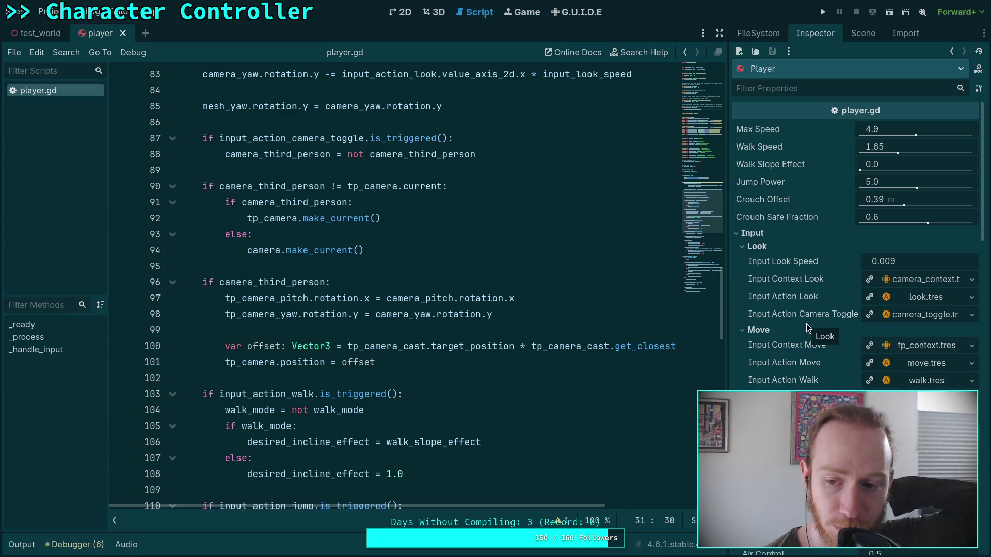
scroll(807, 325, "down", 5)
scroll(800, 326, "down", 4)
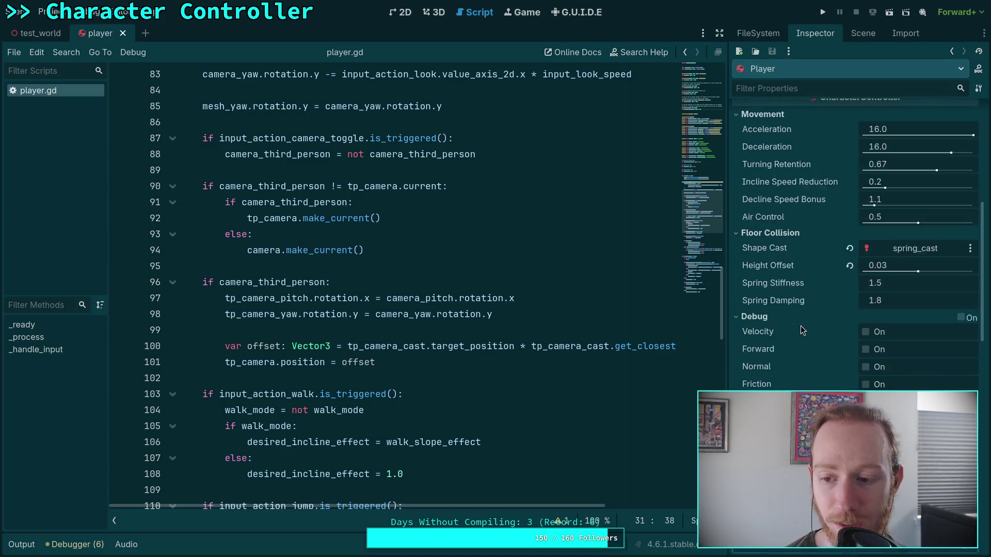
scroll(429, 367, "down", 3)
scroll(428, 368, "down", 4)
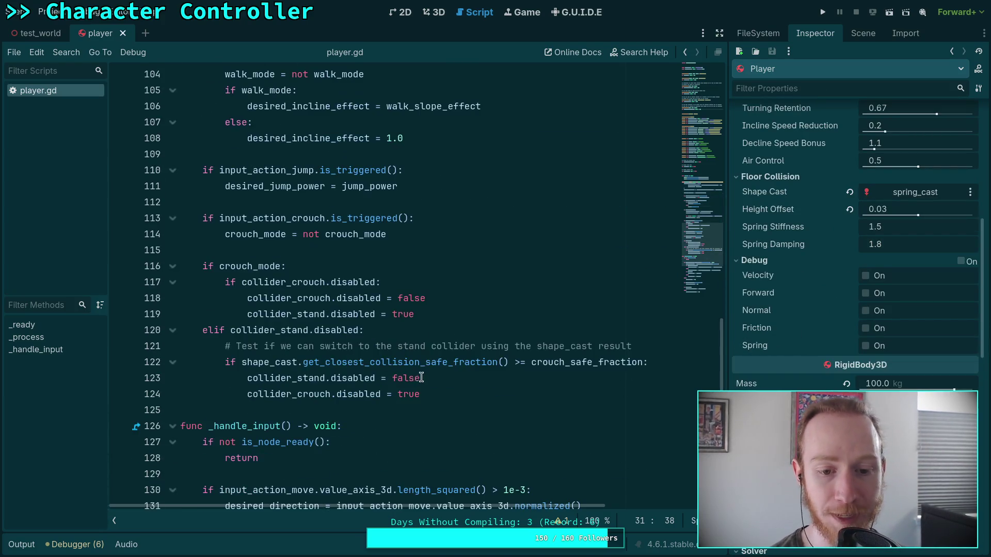
left_click_drag(419, 393, 183, 247)
left_click(351, 298)
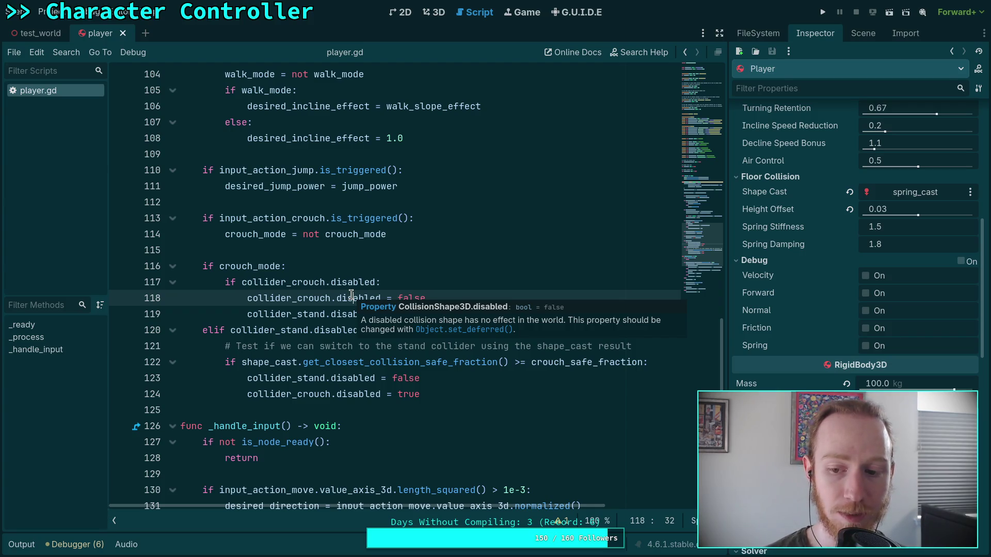
left_click(823, 15)
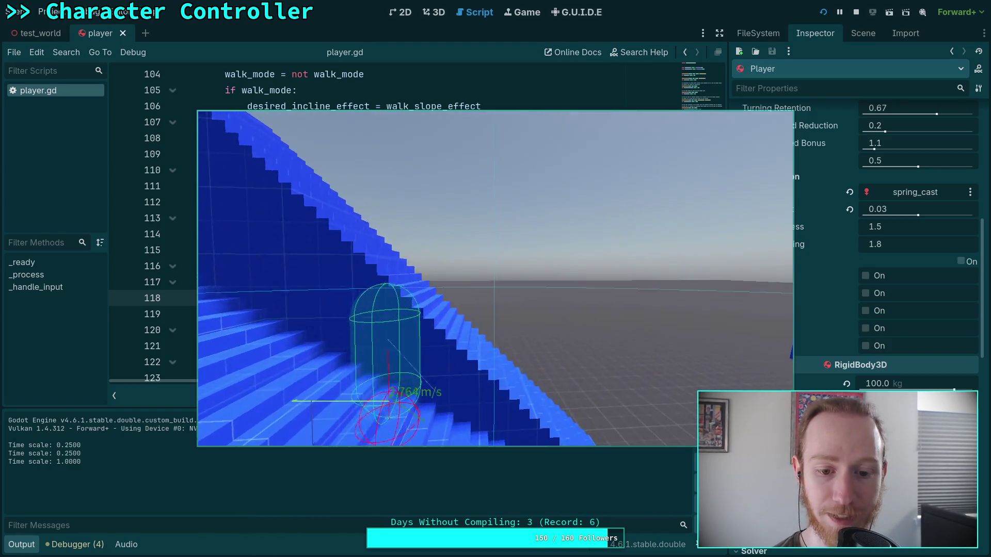
- End the crouch test run on the blue stepped ramps
key("F8")
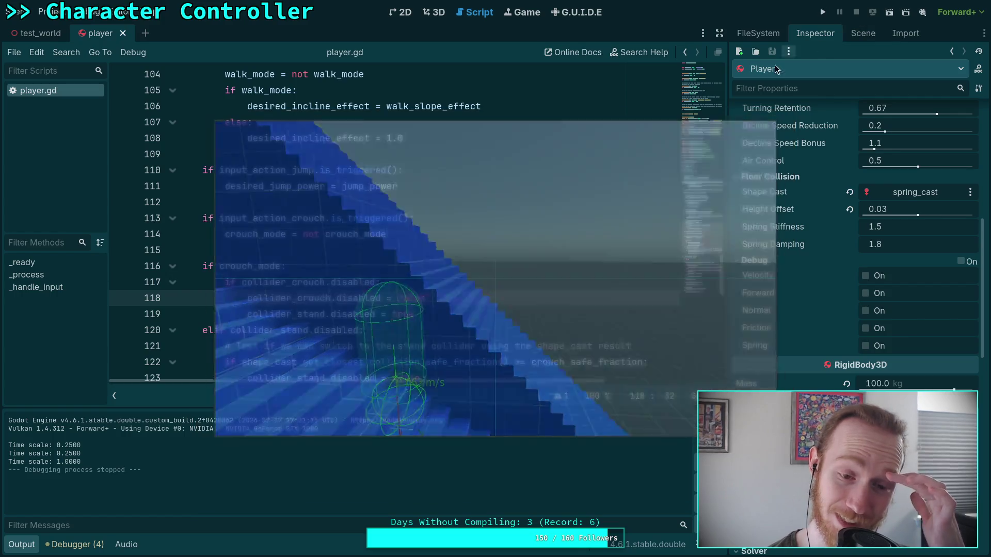
- Collapse the Output panel and scroll through the crouch code in player.gd around line 130
scroll(361, 232, "down", 3)
left_click(20, 544)
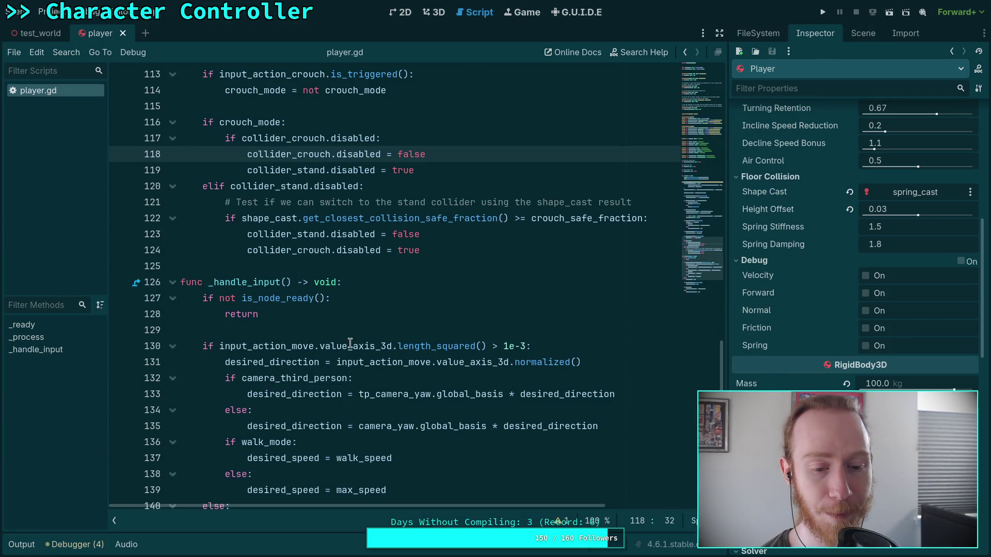
left_click(364, 346)
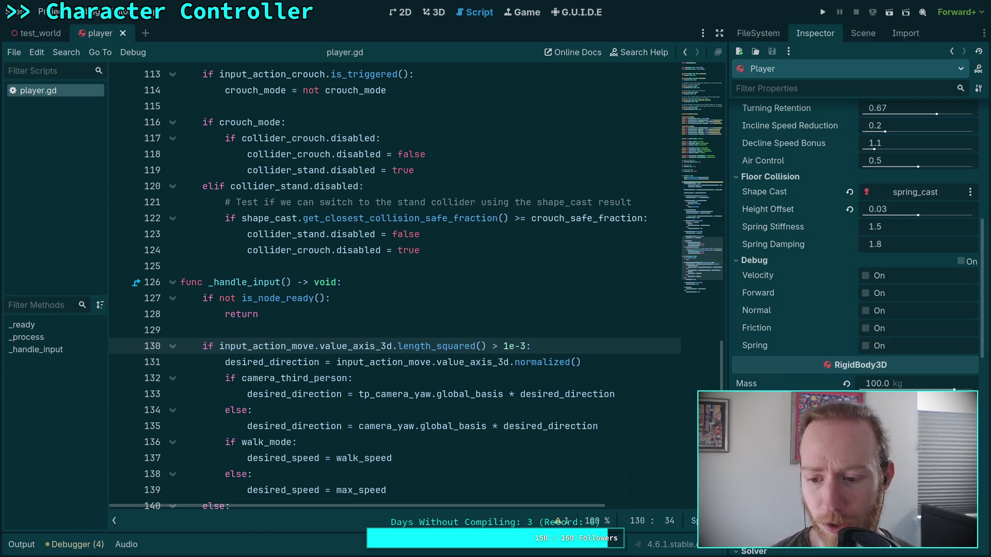
scroll(813, 372, "up", 5)
scroll(829, 340, "up", 6)
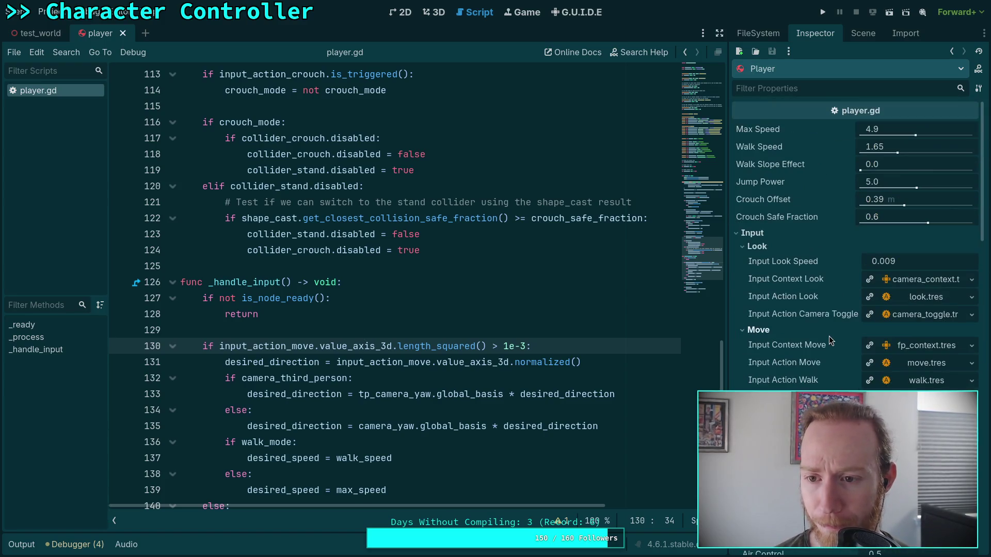
scroll(821, 323, "down", 2)
scroll(854, 232, "down", 2)
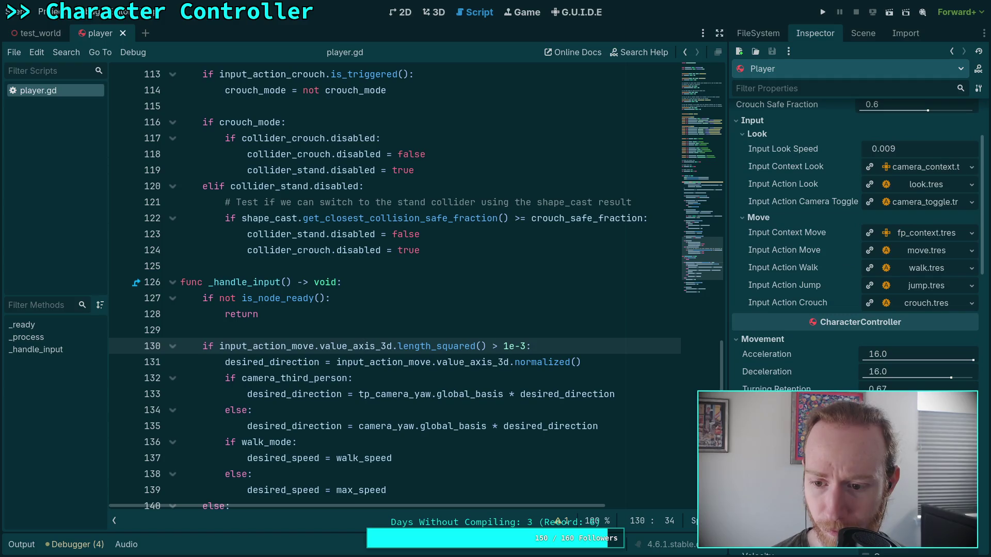
scroll(854, 257, "down", 2)
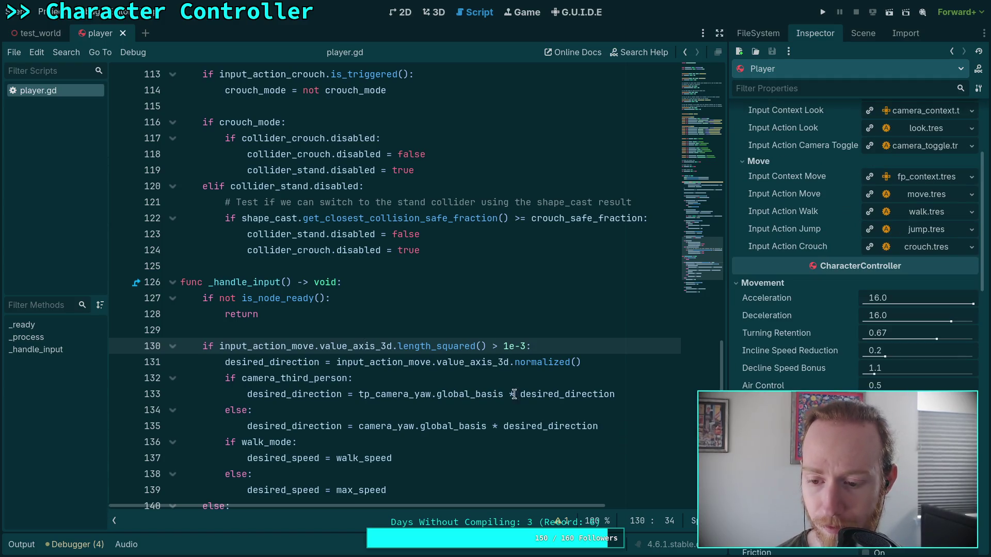
scroll(452, 283, "up", 15)
- Review the _process function's crouch logic in player.gd
left_click(452, 284)
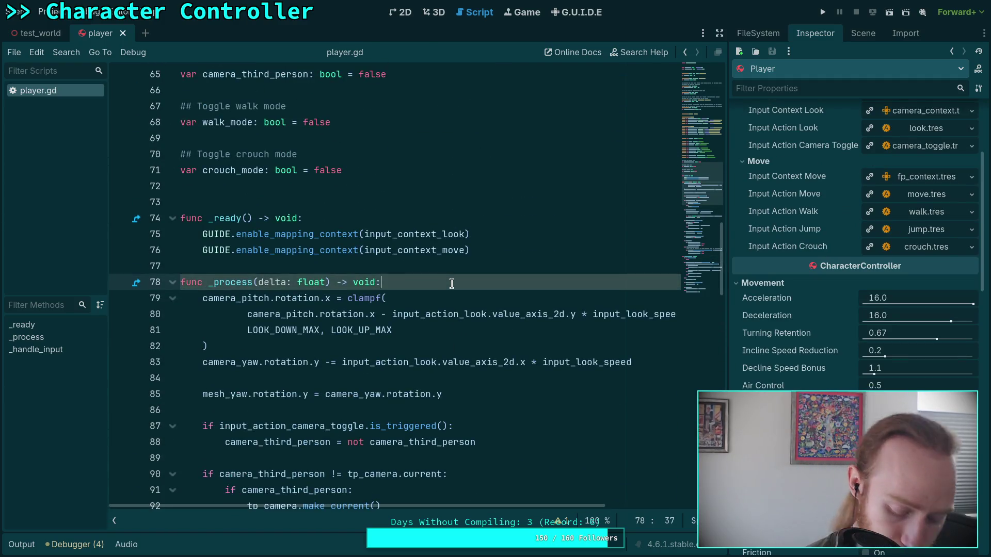
scroll(452, 283, "down", 10)
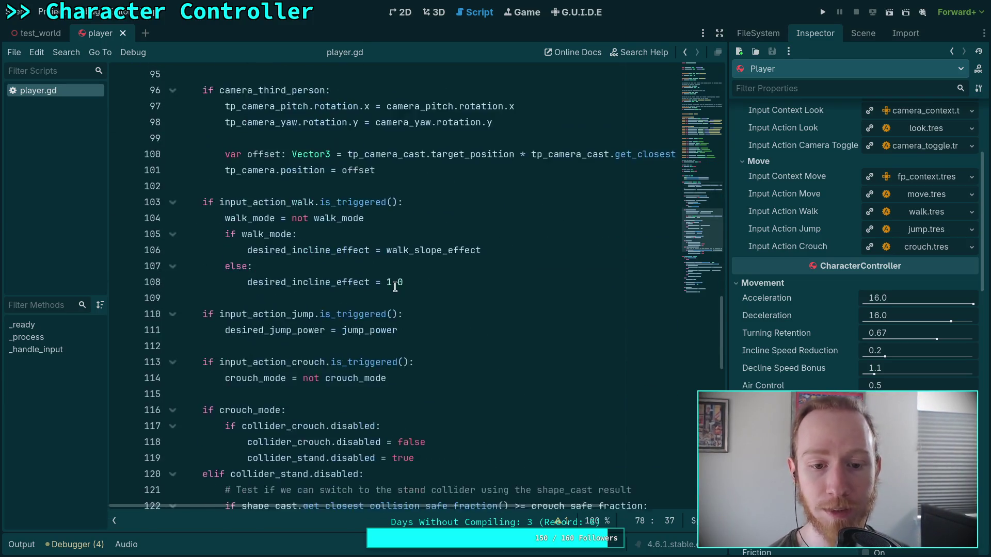
scroll(396, 284, "down", 5)
scroll(395, 278, "down", 6)
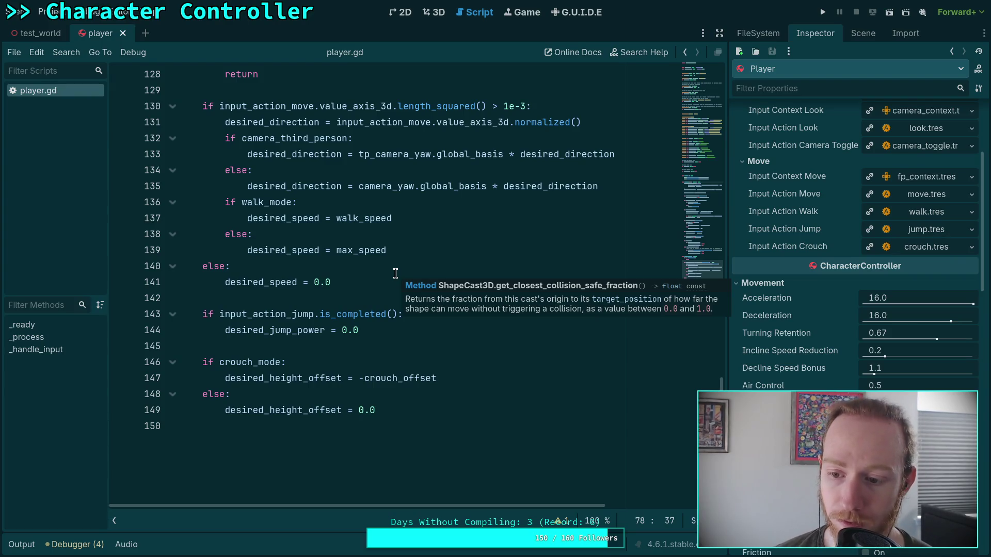
scroll(808, 311, "up", 4)
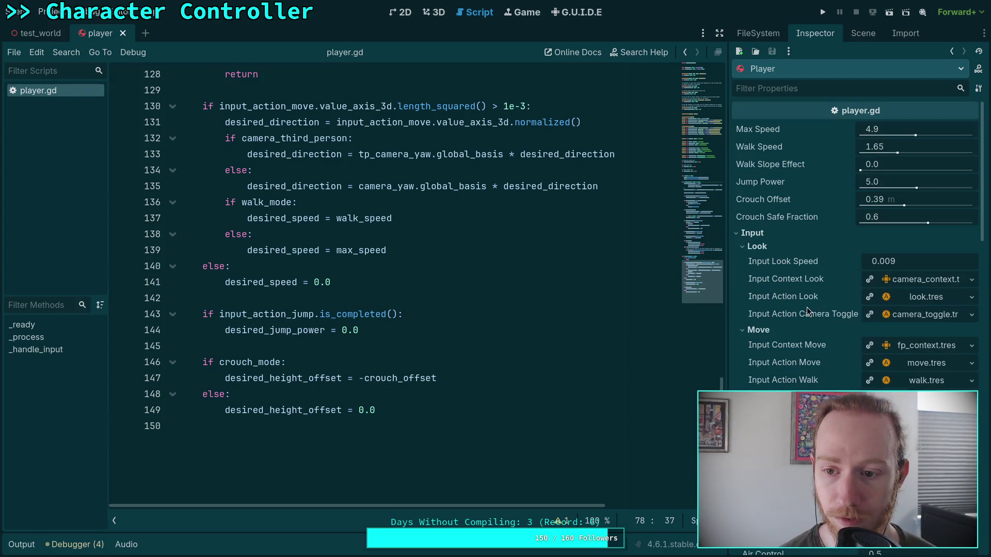
scroll(518, 267, "up", 3)
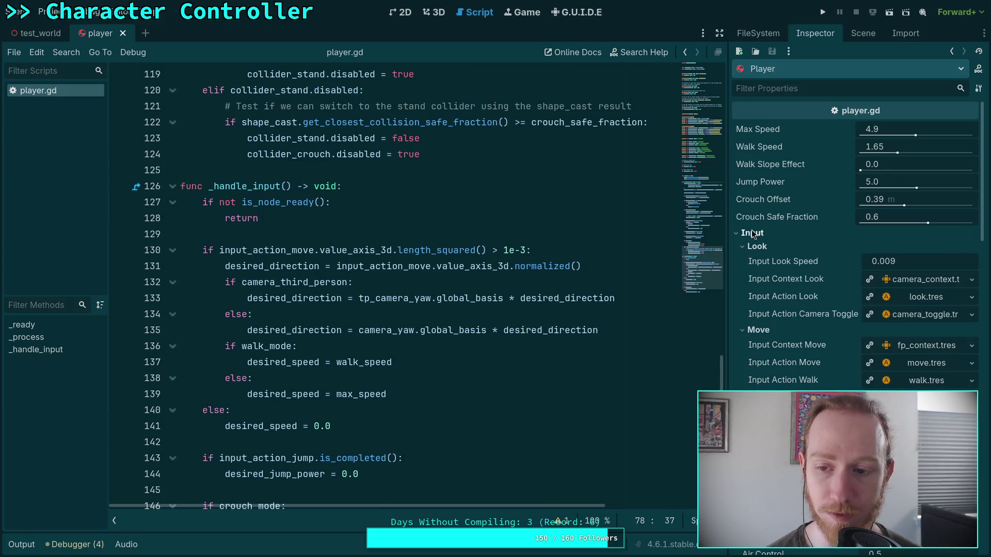
- Read the Crouch Offset and Crouch Safe Fraction property descriptions, return to line 77, and relaunch the game
mouse_move(772, 222)
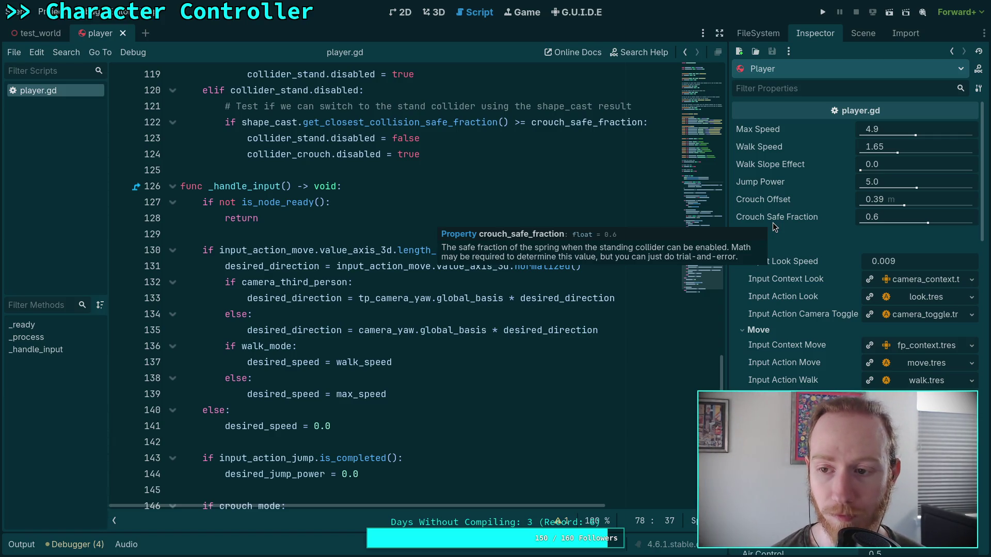
mouse_move(768, 203)
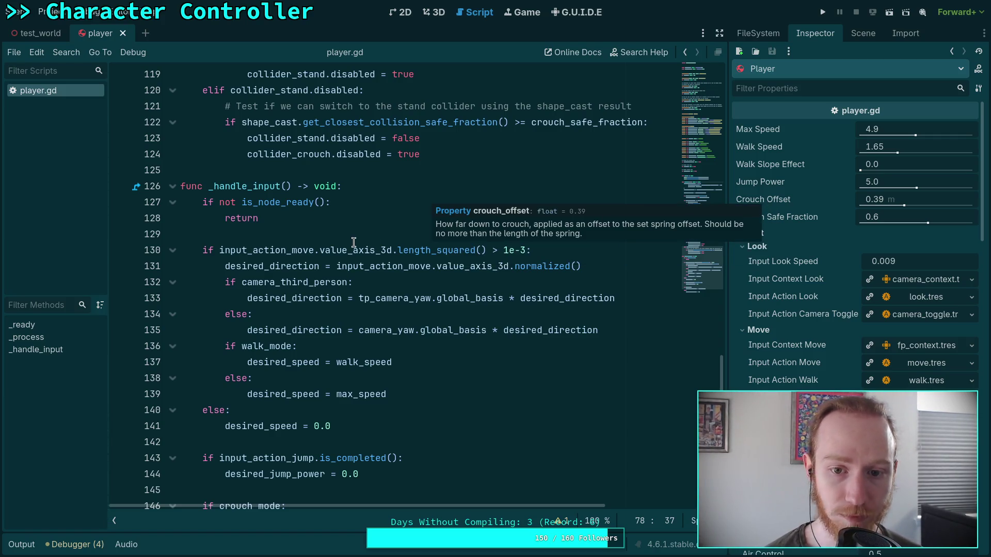
left_click(368, 235)
scroll(374, 235, "up", 10)
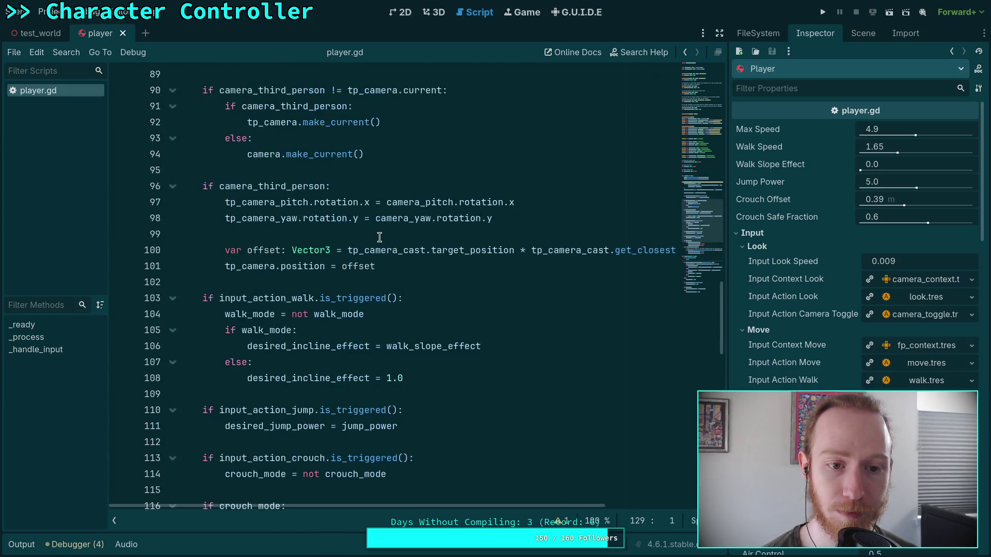
scroll(380, 236, "up", 8)
left_click(376, 268)
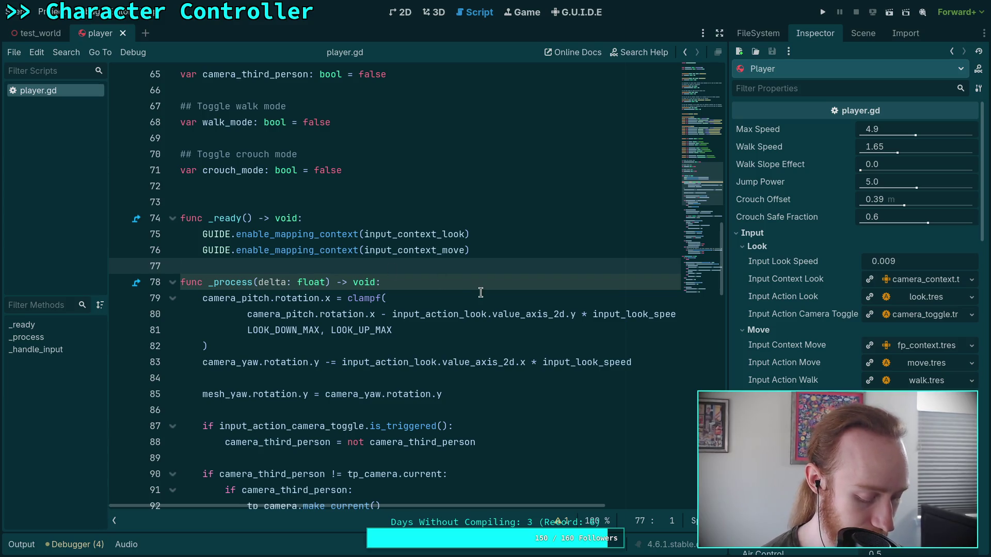
left_click(822, 12)
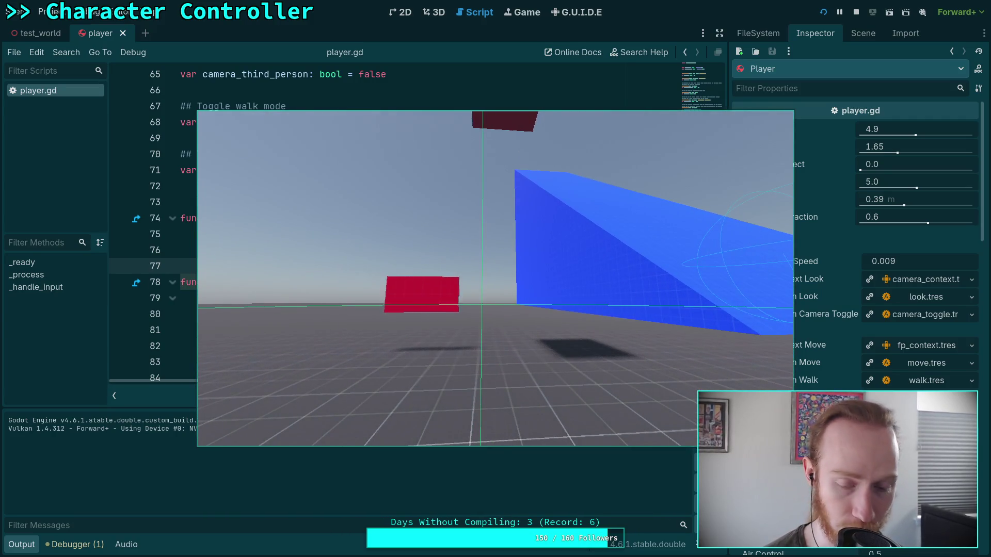
- Toggle repeatedly between first- and third-person views while the crouched capsule moves under the red beam
key("v")
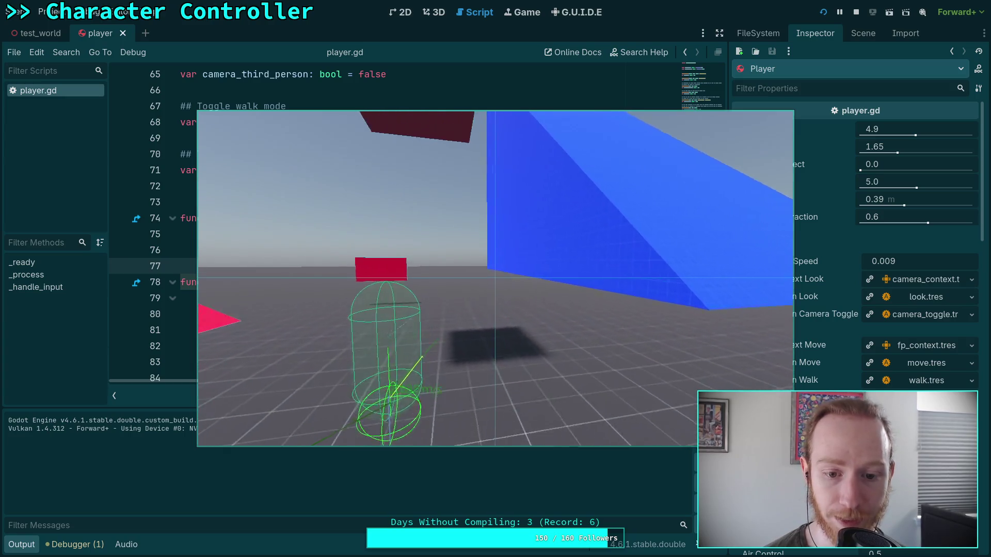
key("v")
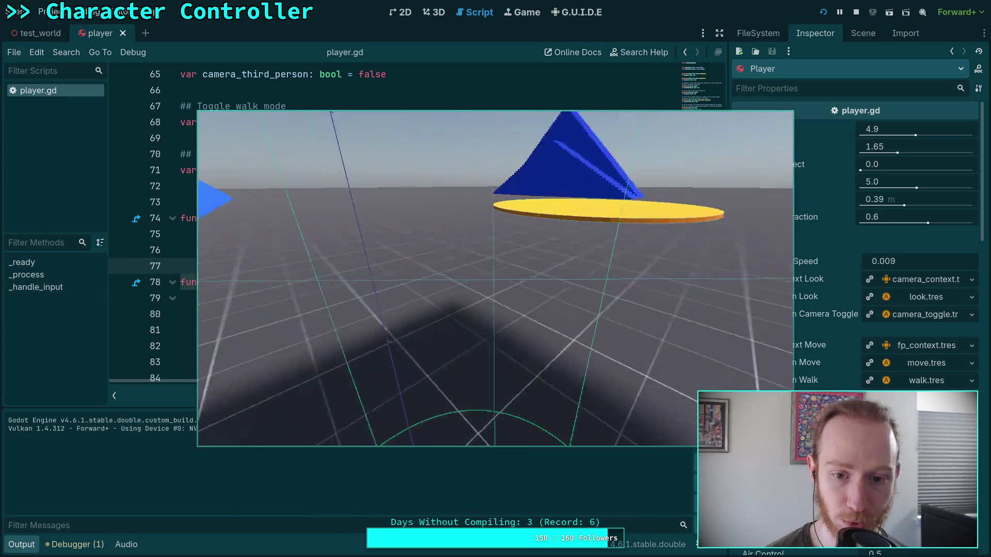
key("v")
key("v")
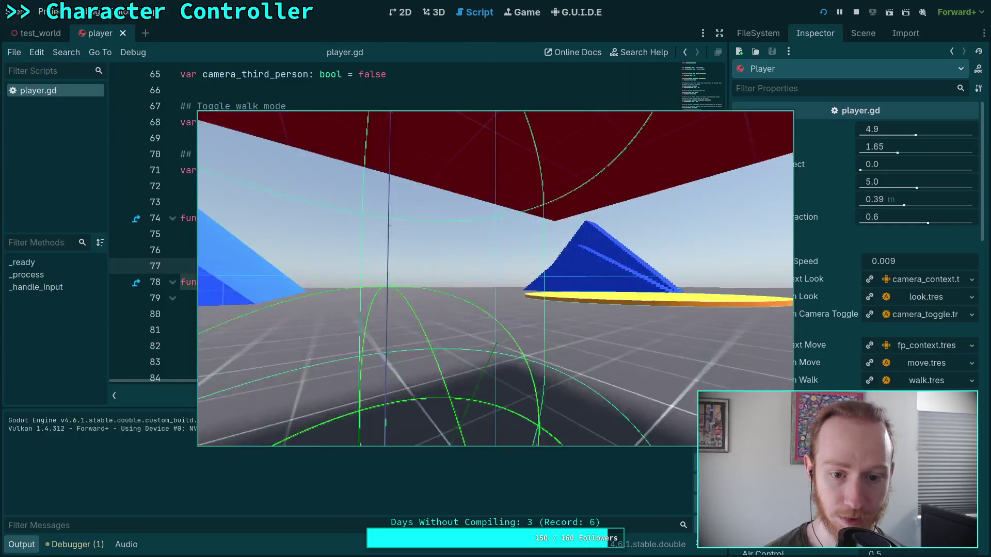
key("v")
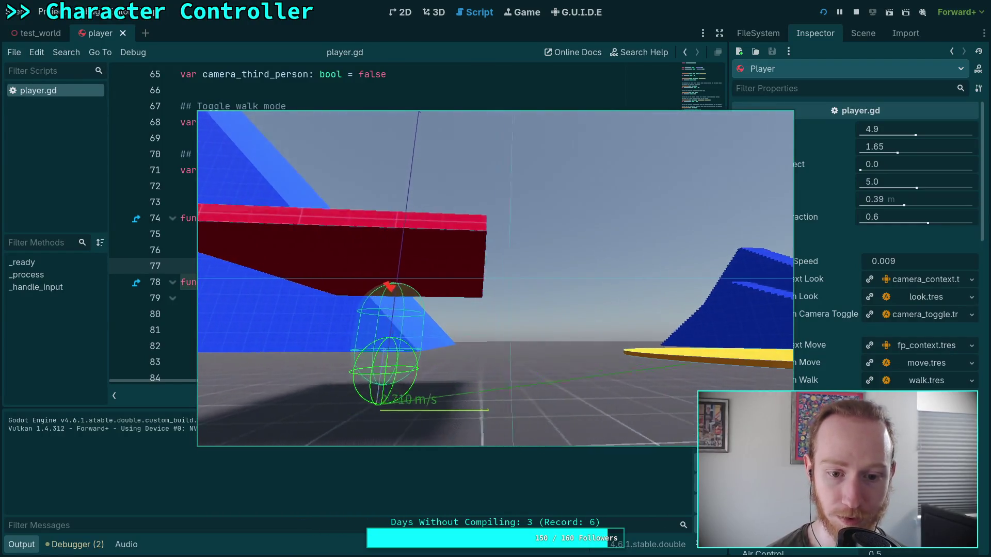
key("v")
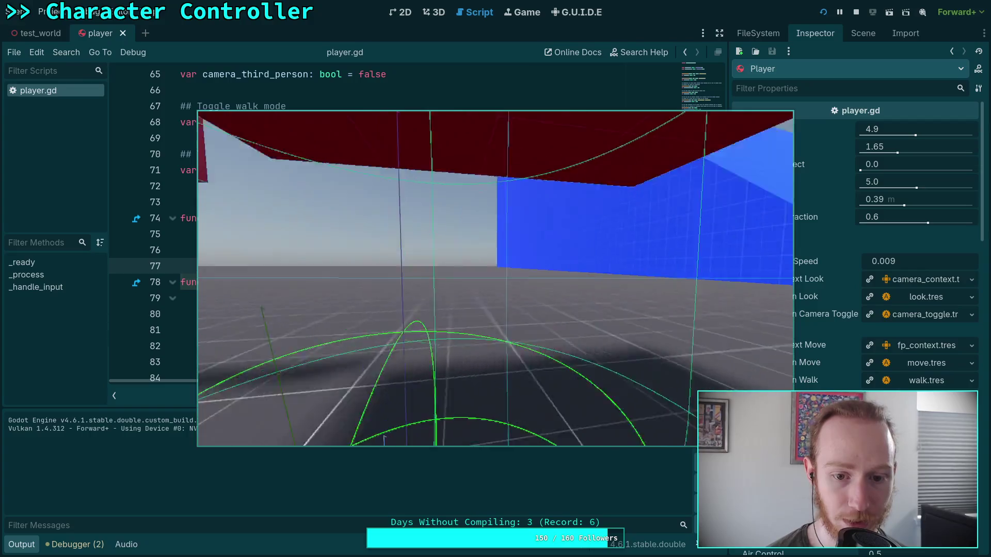
key("v")
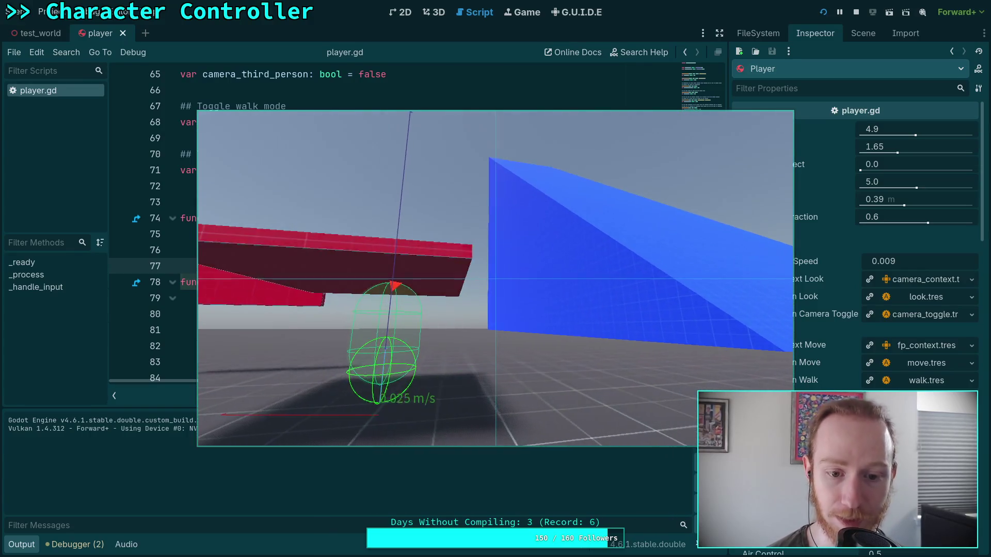
key("v")
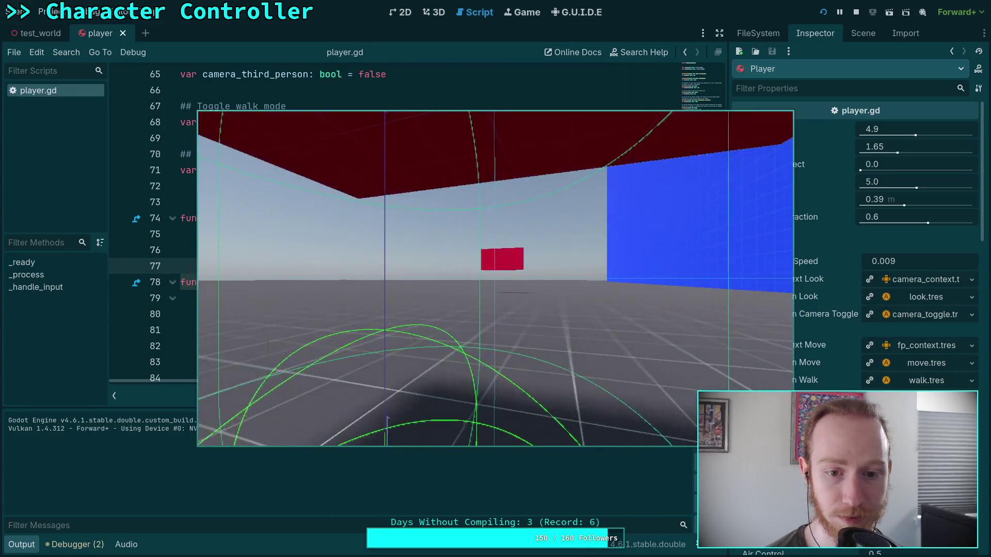
key("v")
key("v")
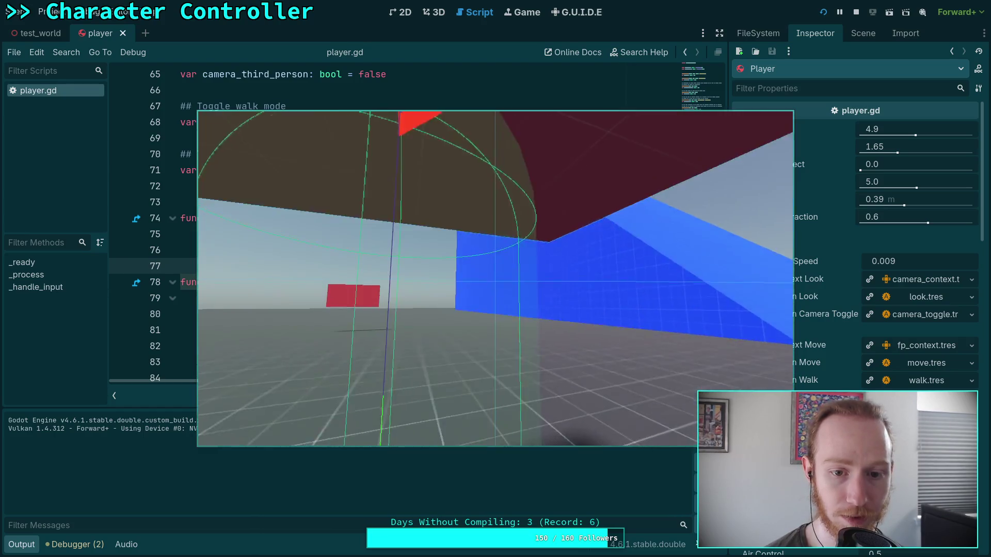
key("v")
key("v")
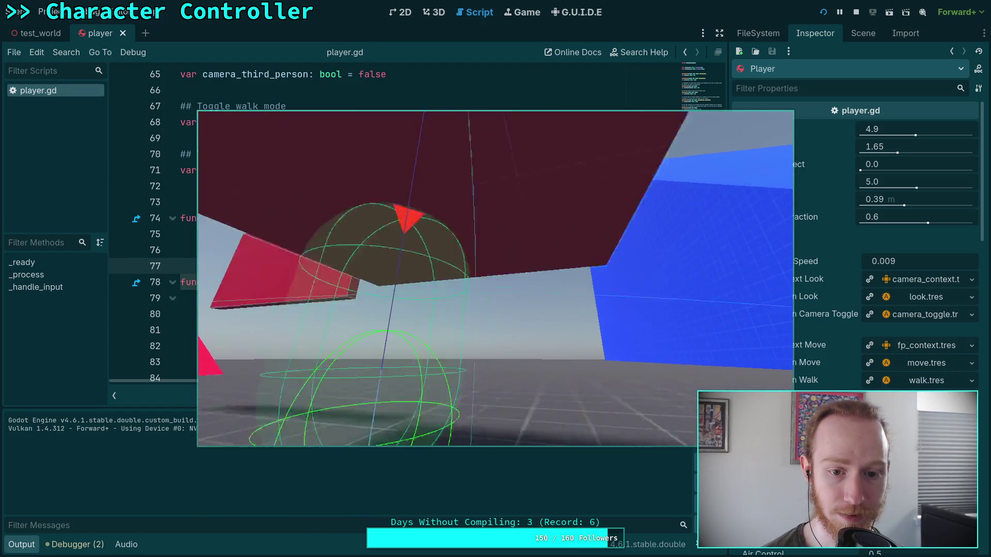
key("v")
key("v")
key("v")
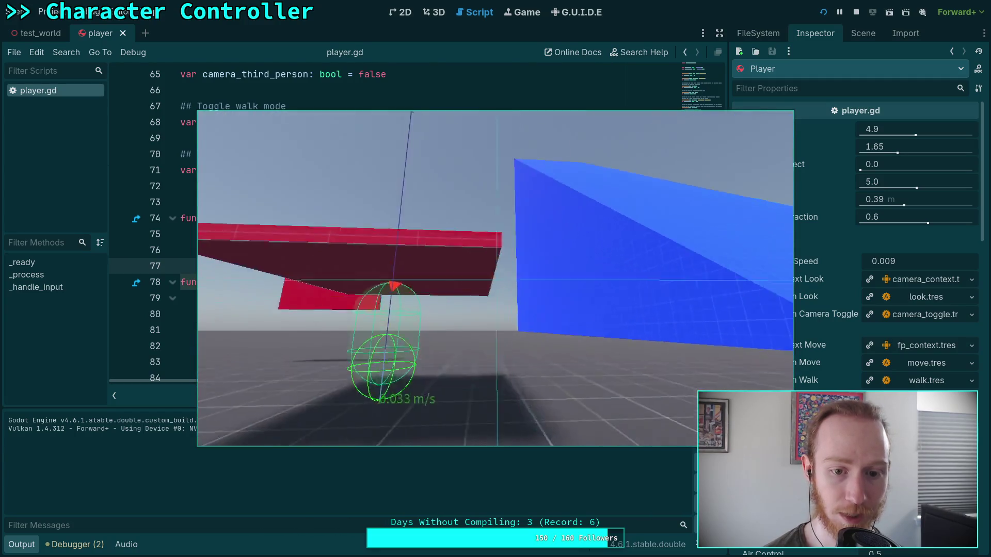
key("v")
key("v")
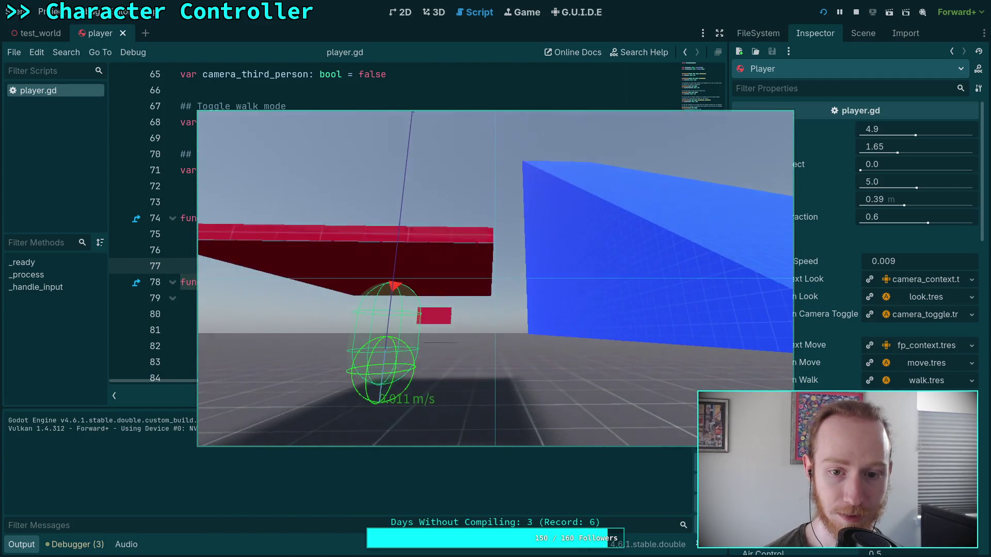
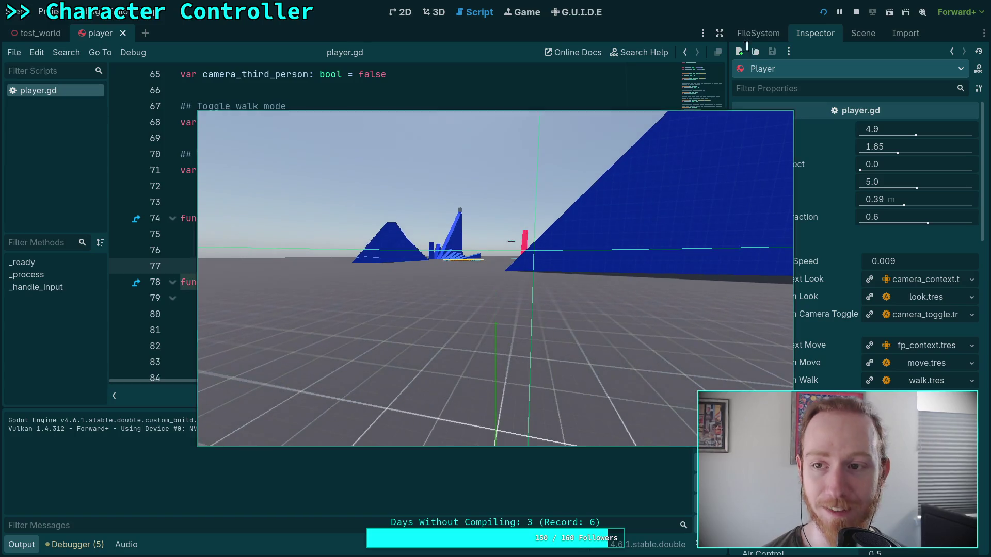
- Stop the game, toggle mesh_yaw's visibility off and on, save, and briefly re-run the game
key("F8")
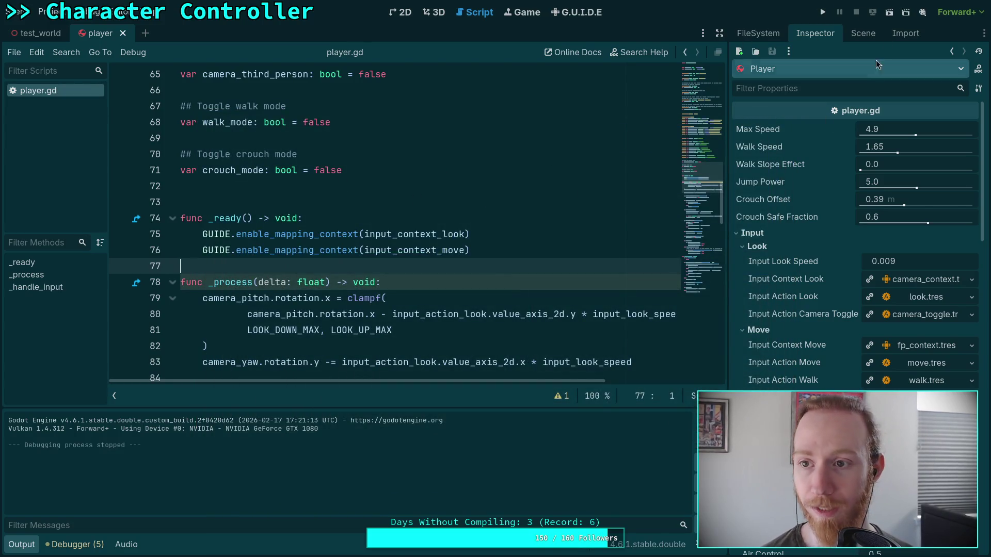
left_click(863, 33)
left_click(979, 126)
left_click(979, 125)
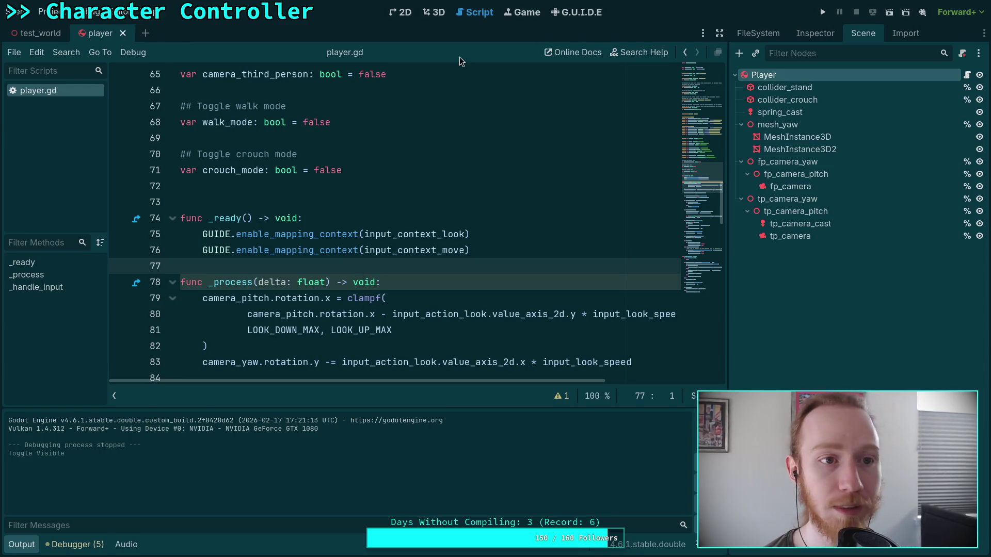
left_click(87, 11)
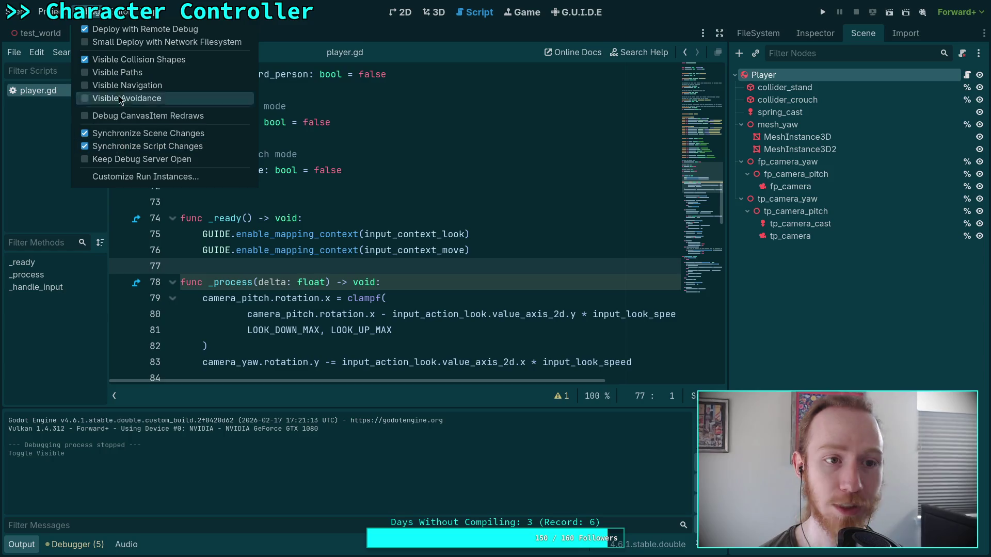
left_click(419, 138)
key("ctrl+s")
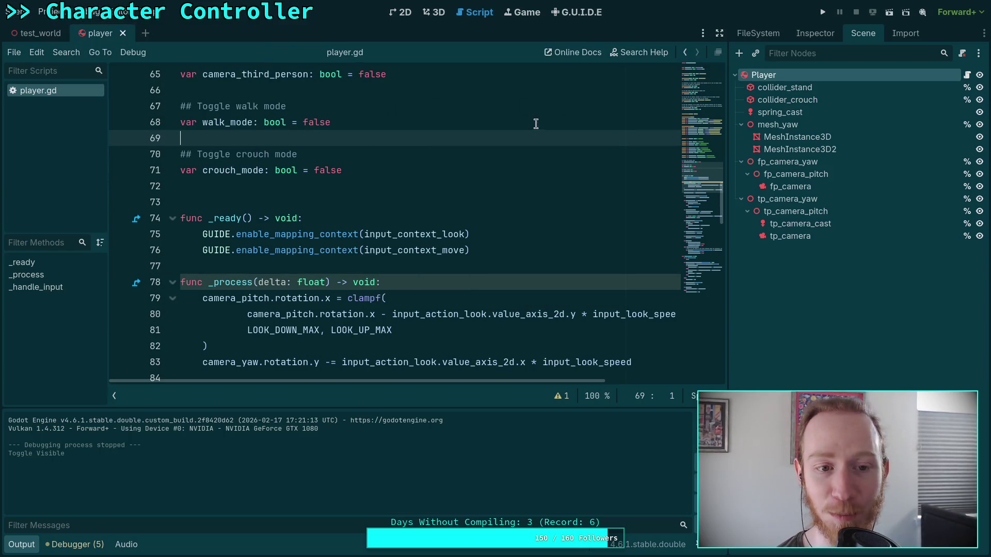
key("F5")
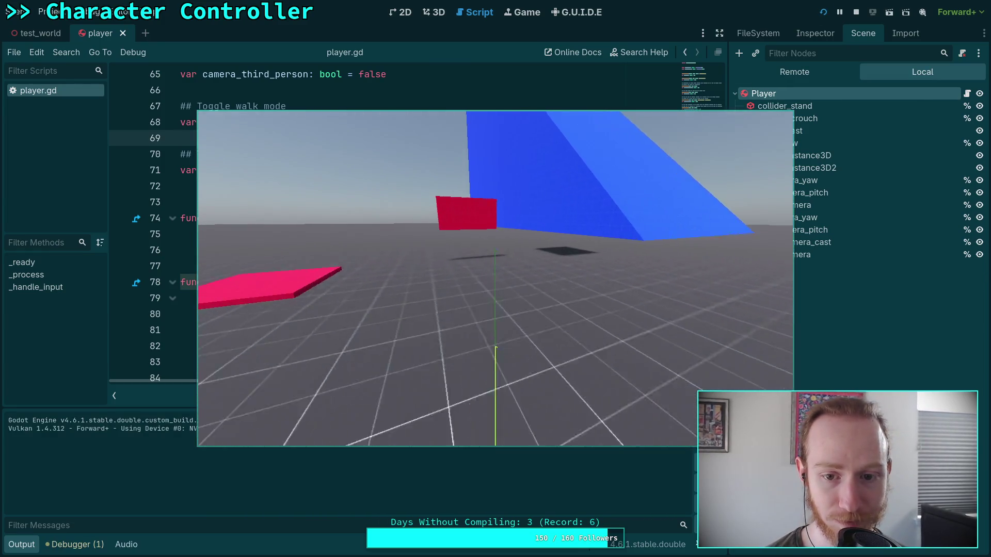
left_click(855, 14)
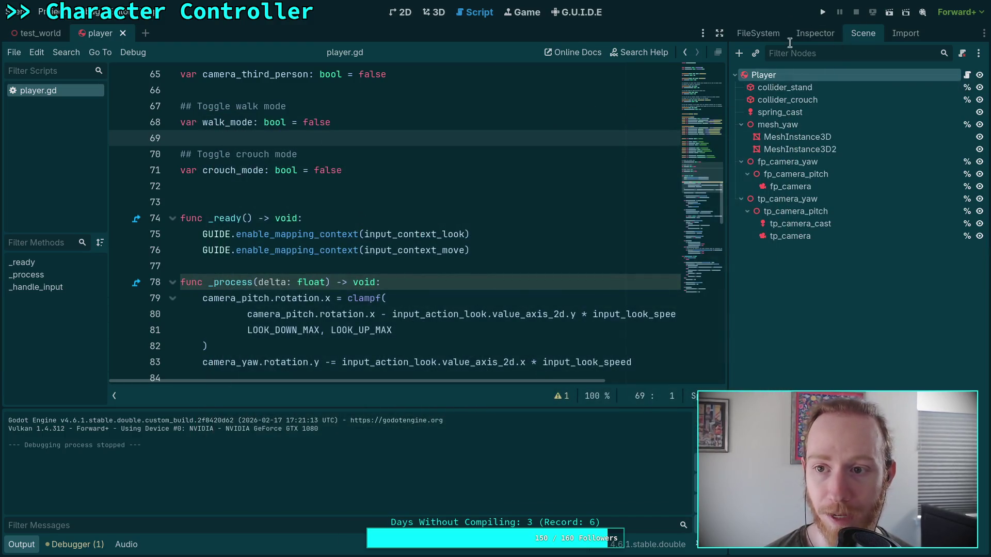
- Open the test_world scene and scroll the Player's Inspector down to its Debug settings
left_click(814, 33)
scroll(839, 346, "down", 5)
scroll(840, 371, "down", 15)
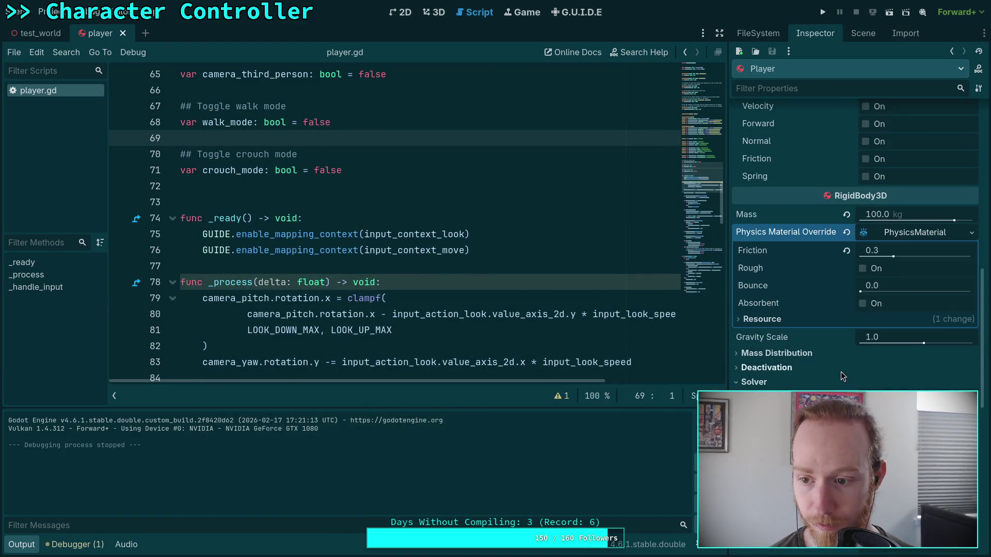
left_click(40, 33)
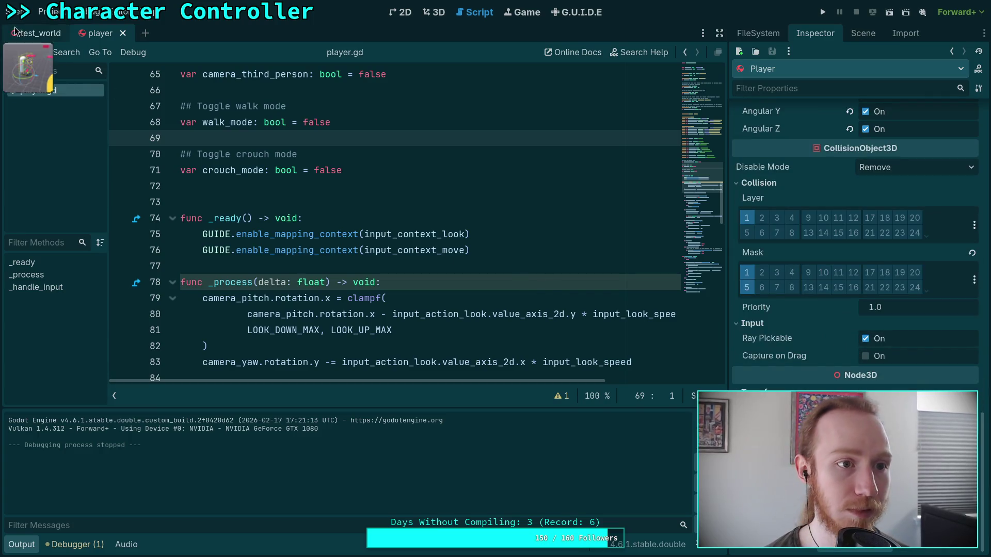
scroll(834, 347, "down", 5)
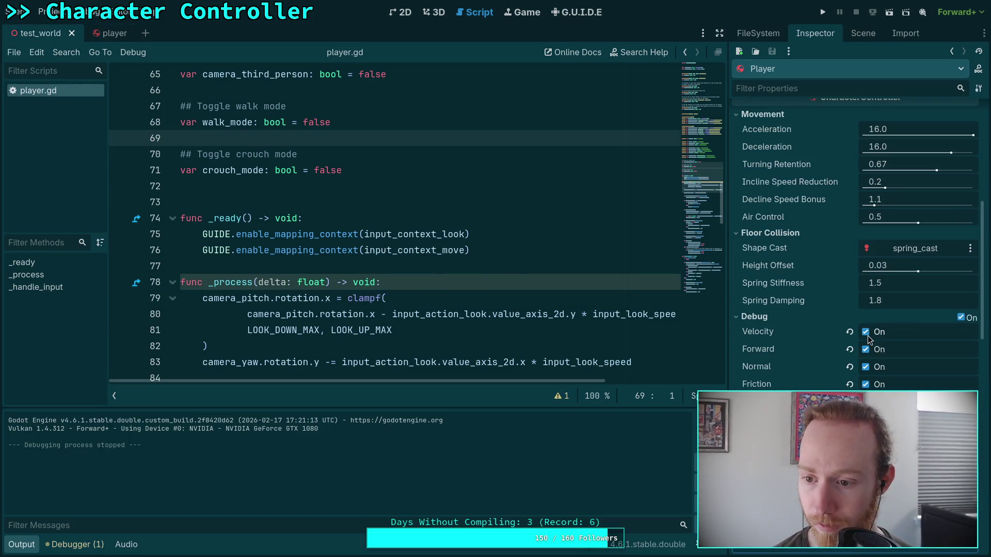
- Uncheck the velocity, forward, normal, friction and spring debug drawing options and save test_world
left_click(865, 333)
left_click(866, 333)
left_click(865, 350)
left_click(865, 367)
left_click(865, 385)
left_click(865, 402)
key("ctrl+s")
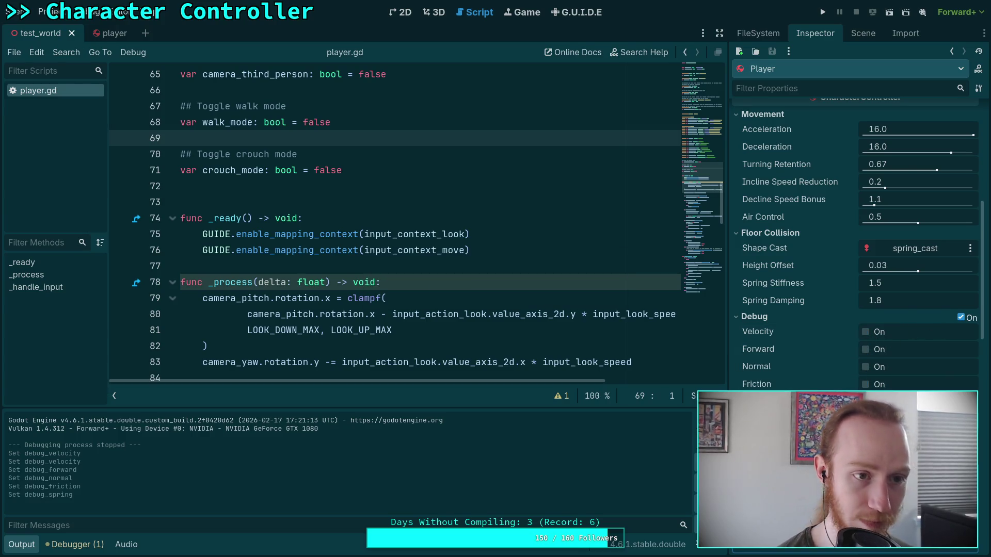
- Turn off the player's Debug On setting and launch the game
left_click(970, 320)
left_click(969, 323)
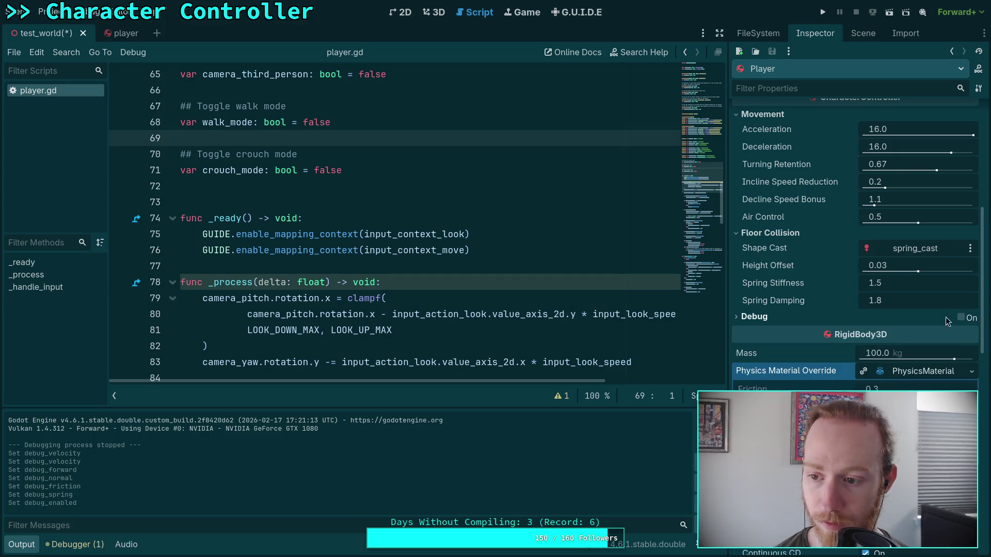
key("F5")
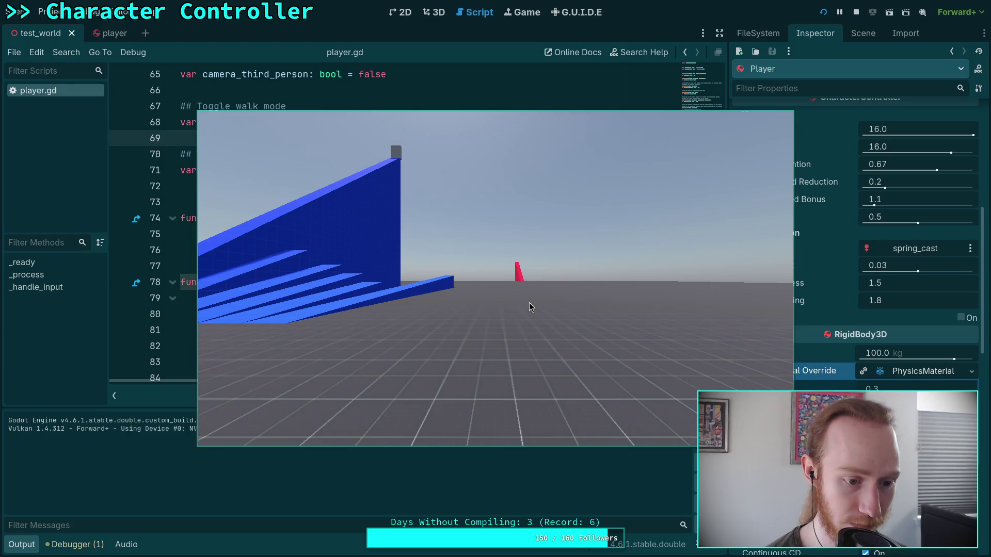
left_click(528, 302)
key("w")
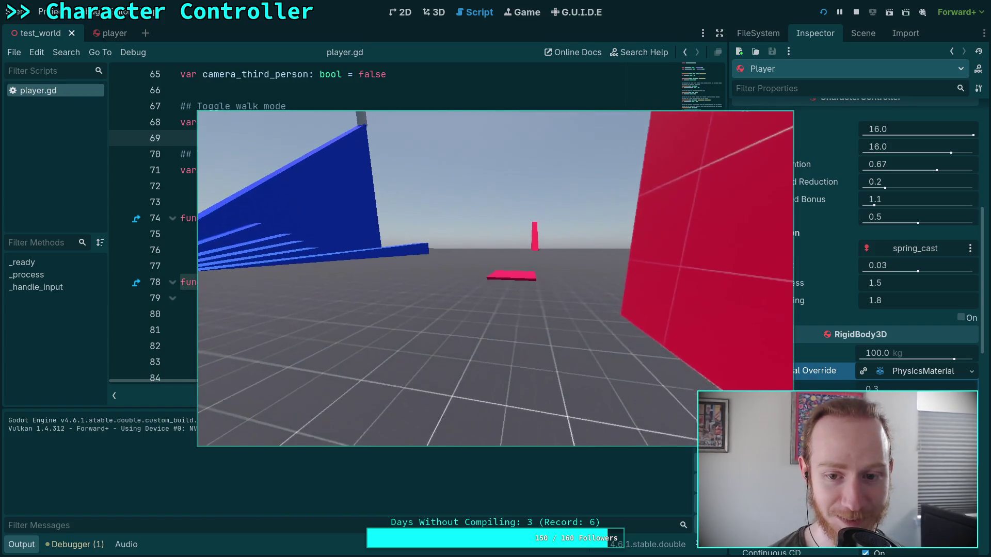
key("w")
key("w")
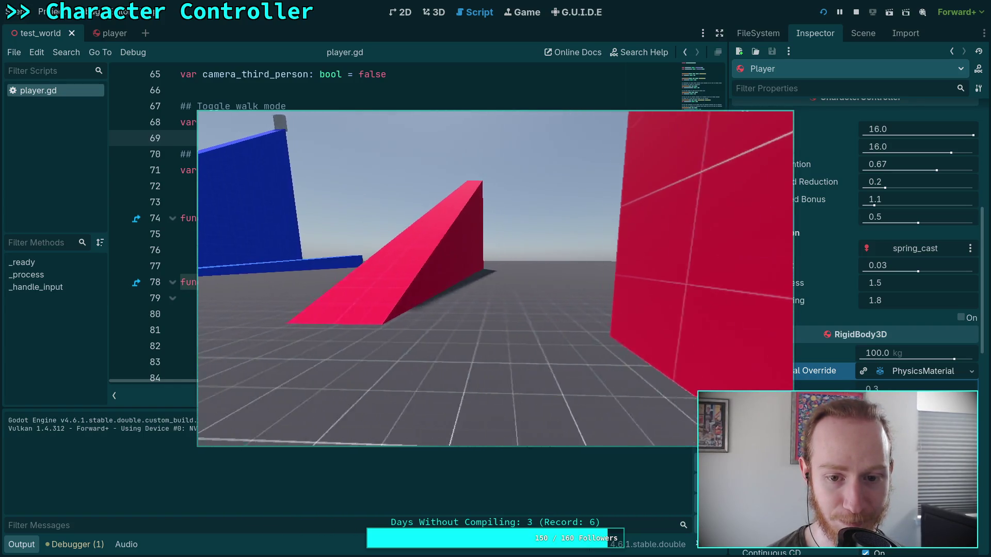
key("w")
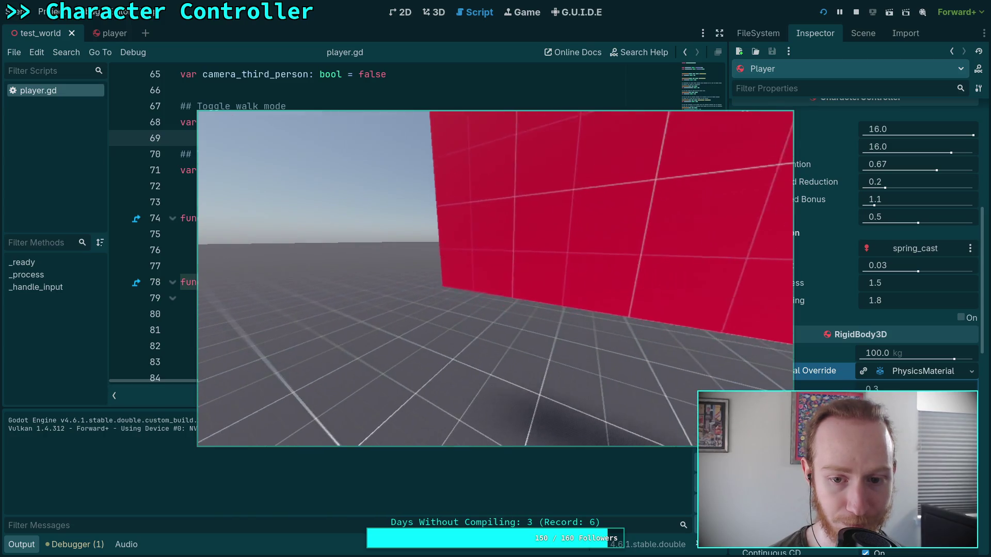
key("w")
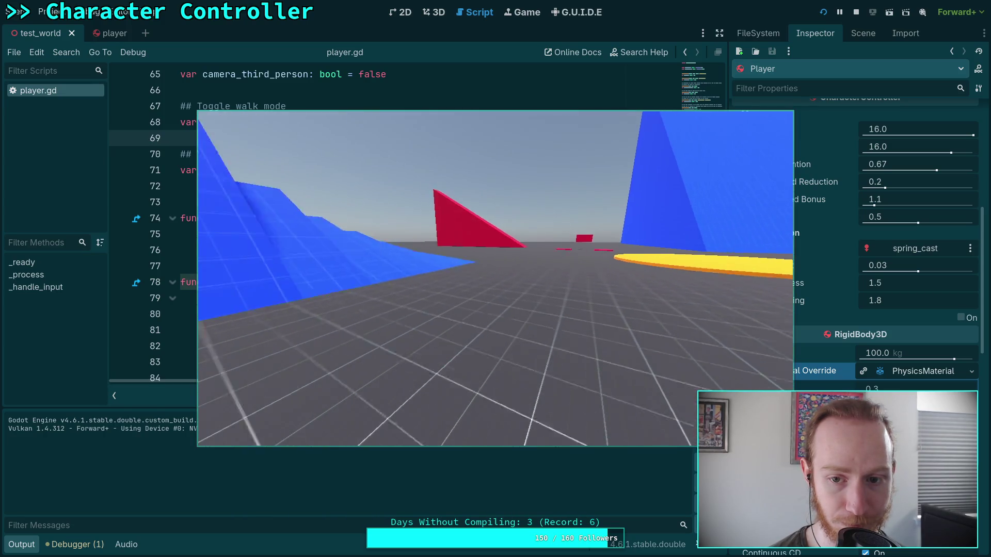
key("w")
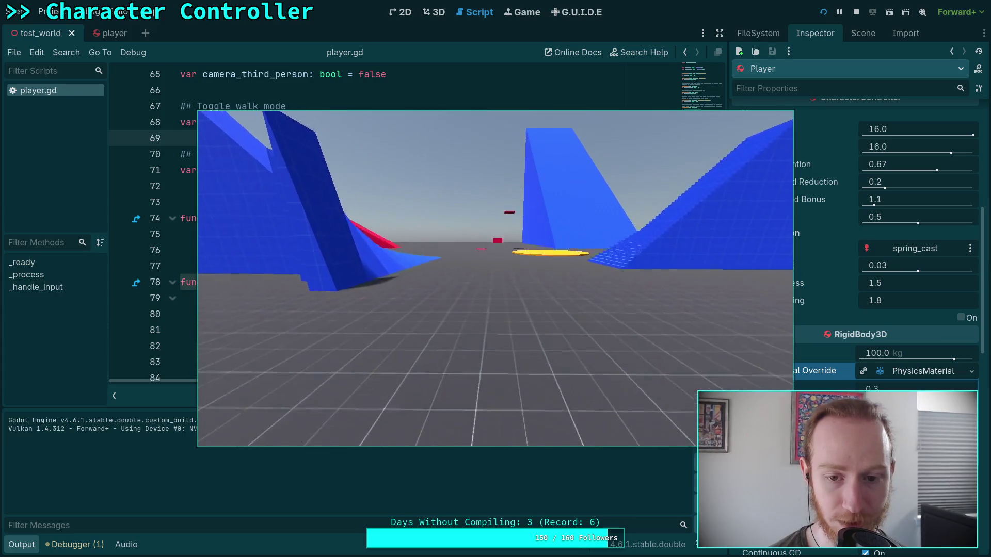
key("w")
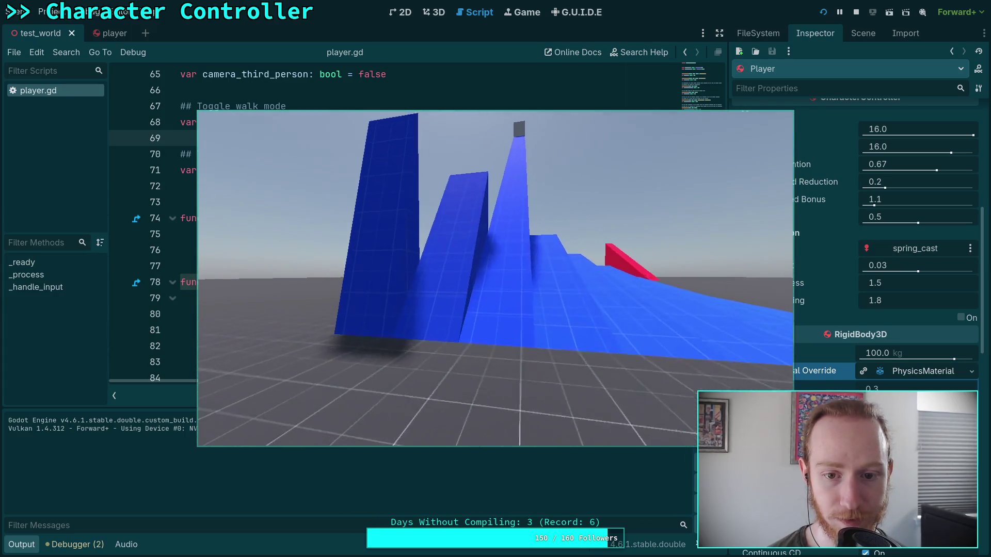
key("w")
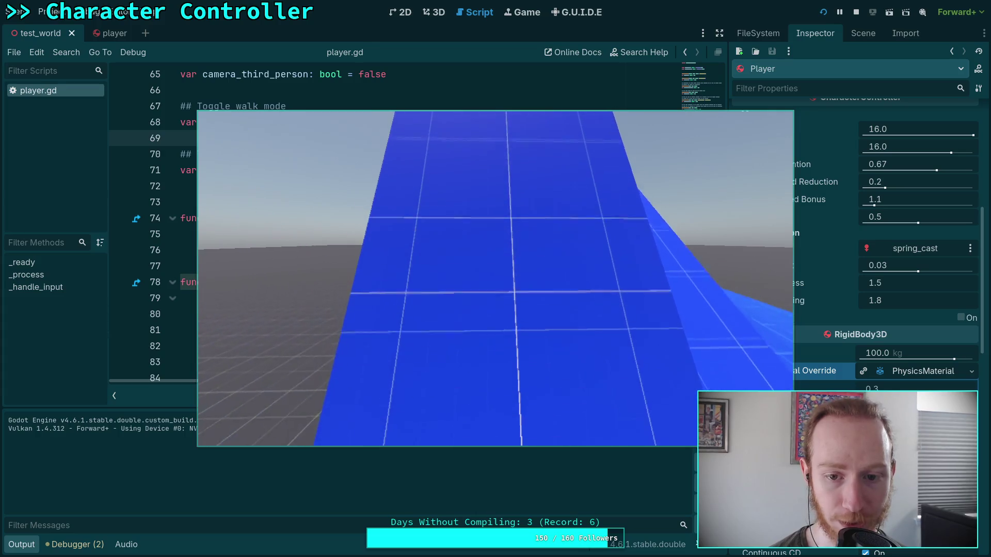
key("w")
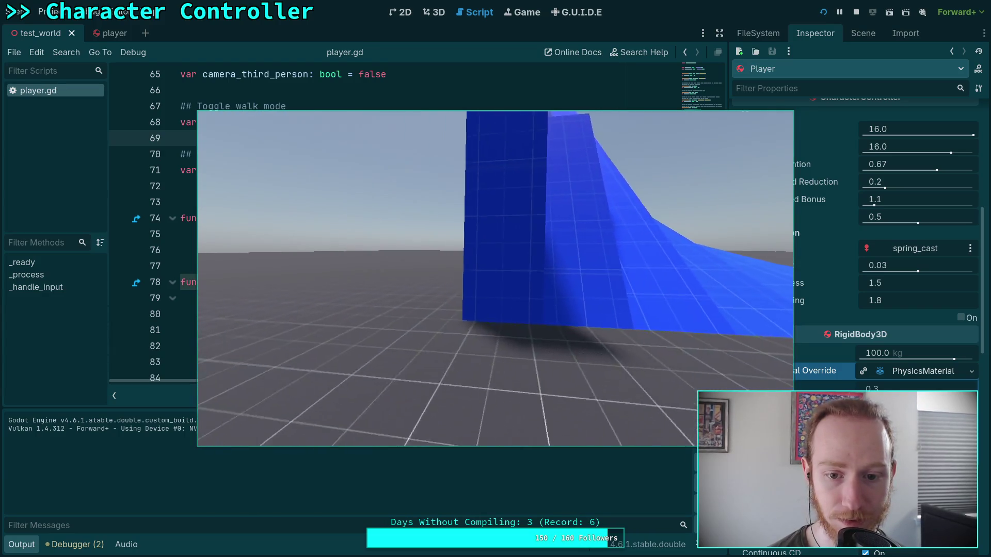
key("w")
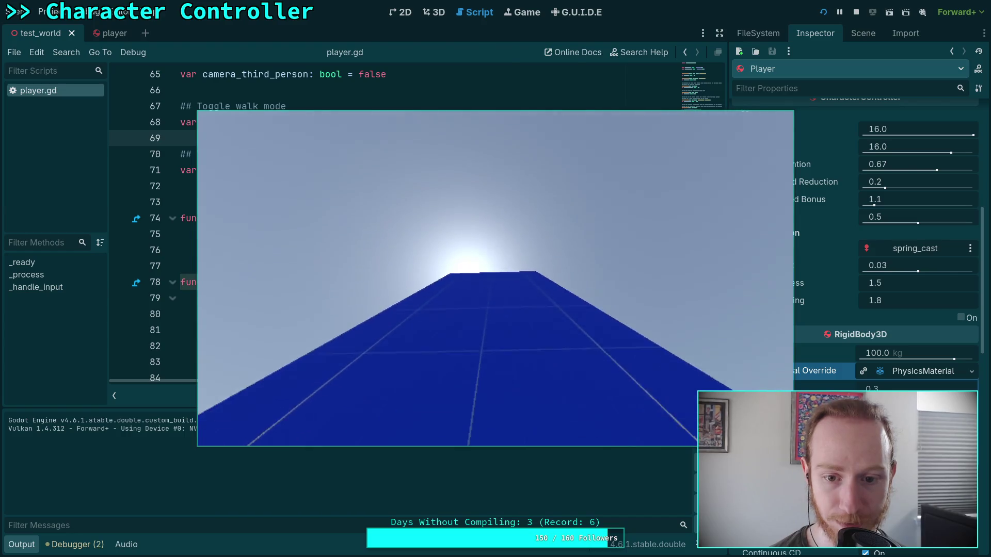
key("w")
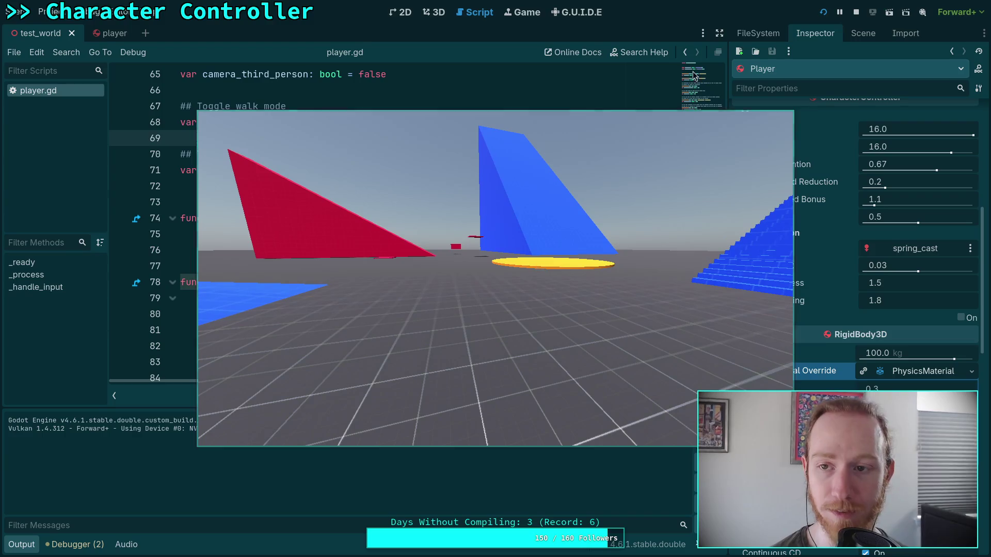
left_click(856, 12)
key("super+1")
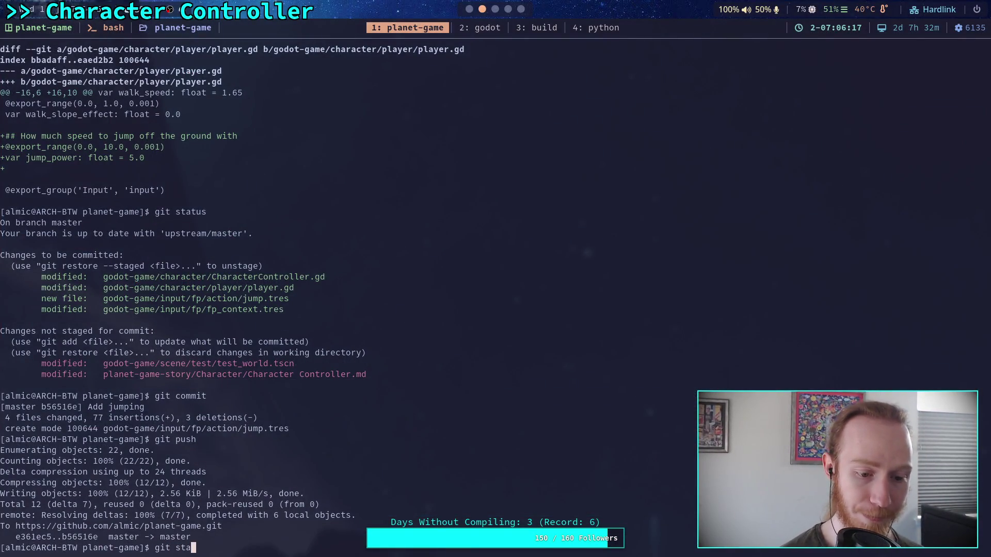
- Run git status, then git diff to review the uncommitted changes
type("tus")
key("Return")
type("git")
key("Return")
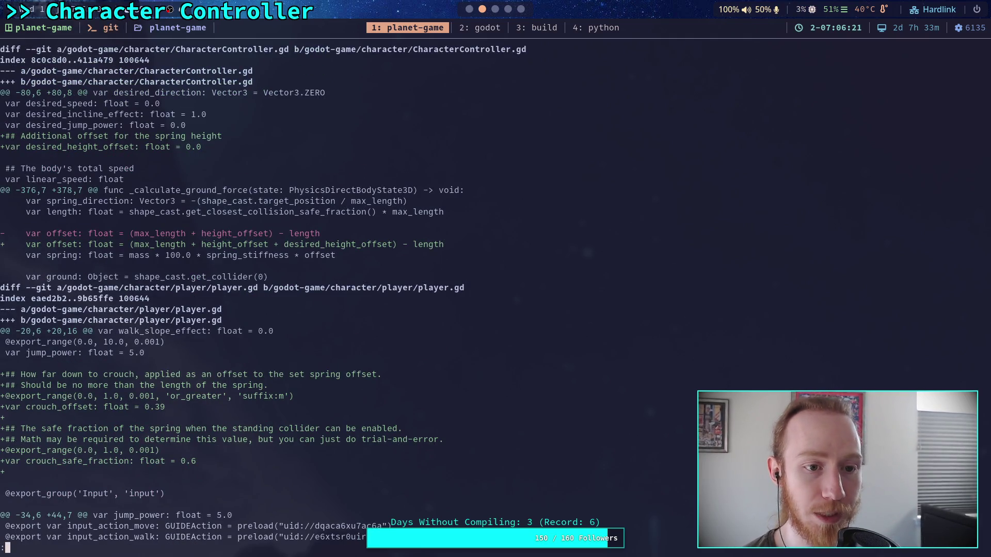
- Read down through the crouch-related changes in player.gd
scroll(384, 293, "down", 5)
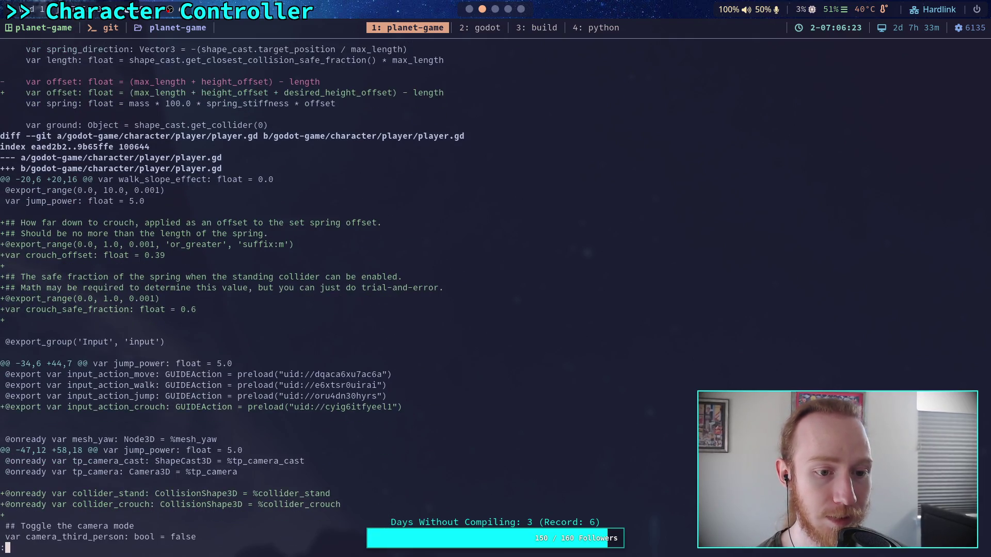
scroll(232, 293, "down", 2)
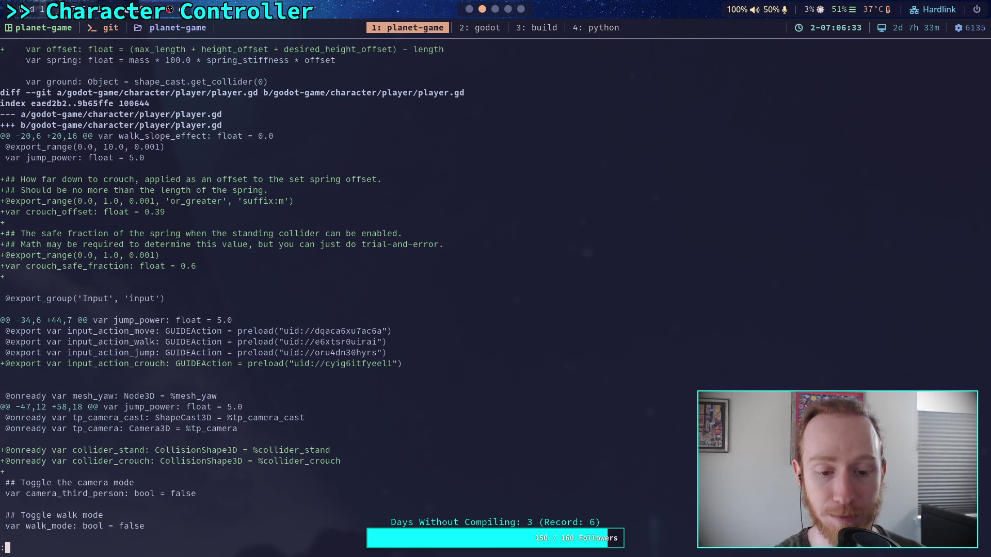
key("j")
key("j")
key("j")
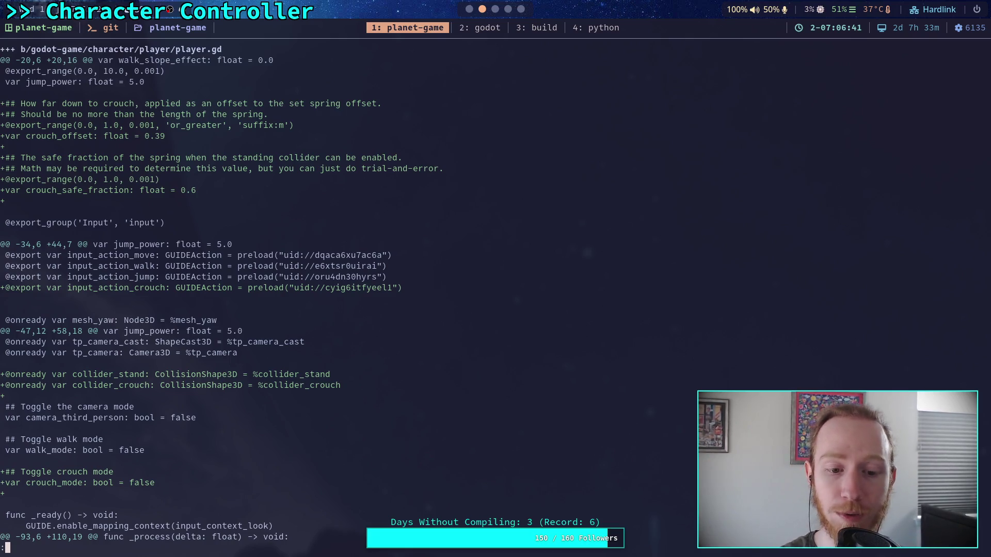
key("j")
key("j")
key("j")
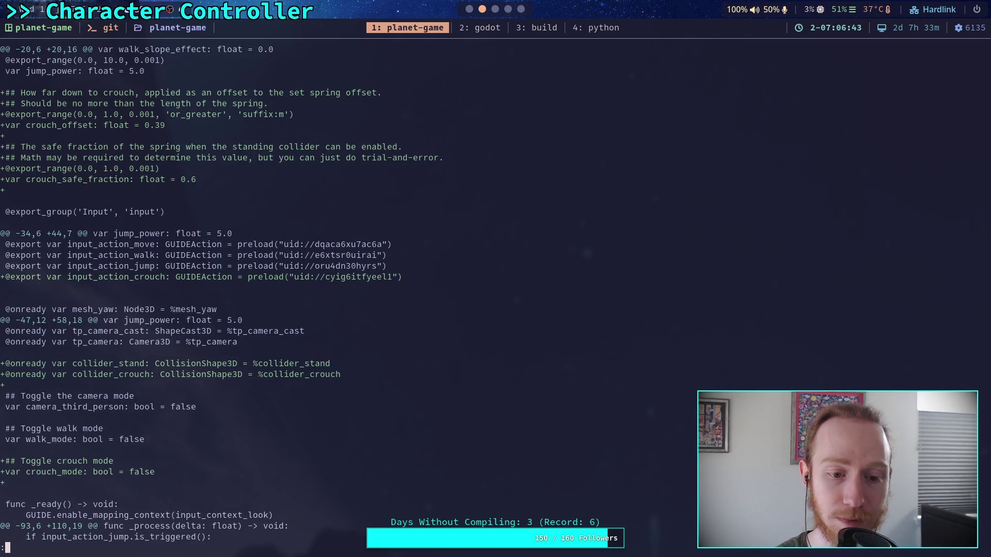
key("j")
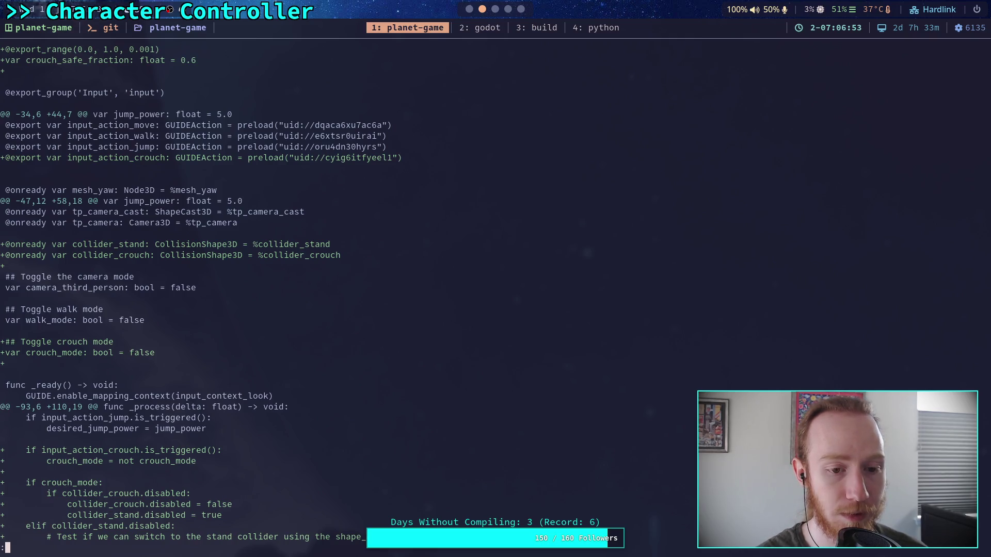
key("j")
key("j")
key("j")
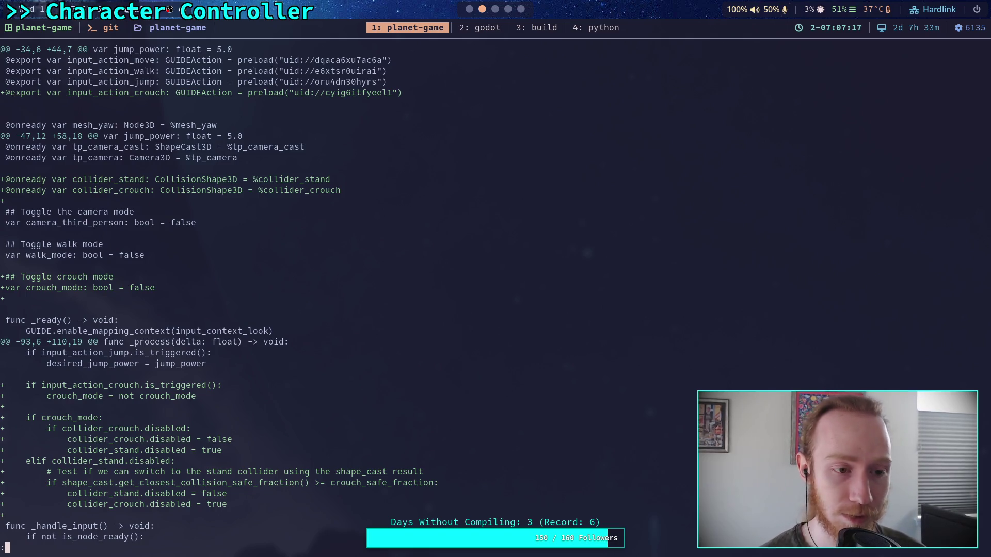
key("j")
key("j")
key("j")
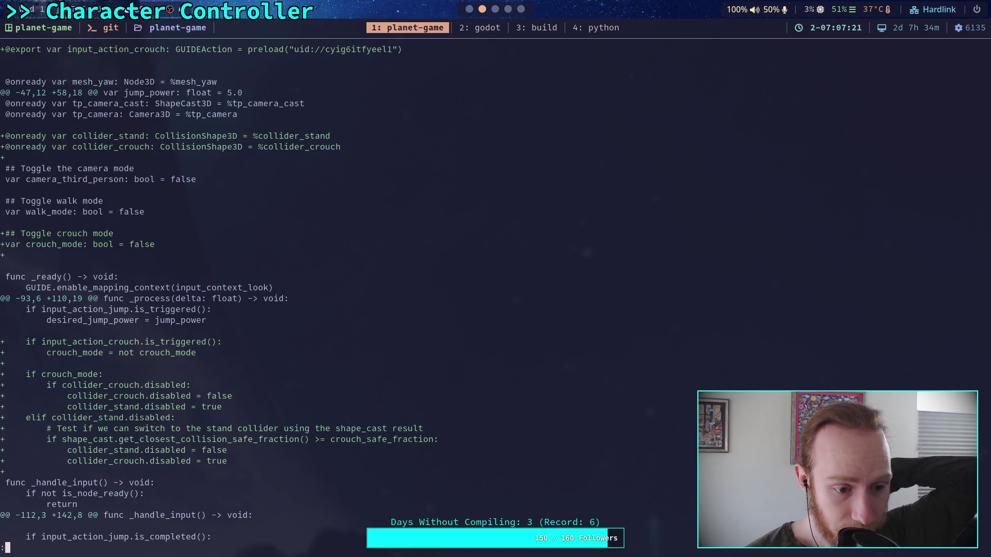
- Read the player.tscn and fp_context.tres changes to the end of the diff, then quit less
key("j")
key("j")
key("j")
key("j")
key("j")
key("j")
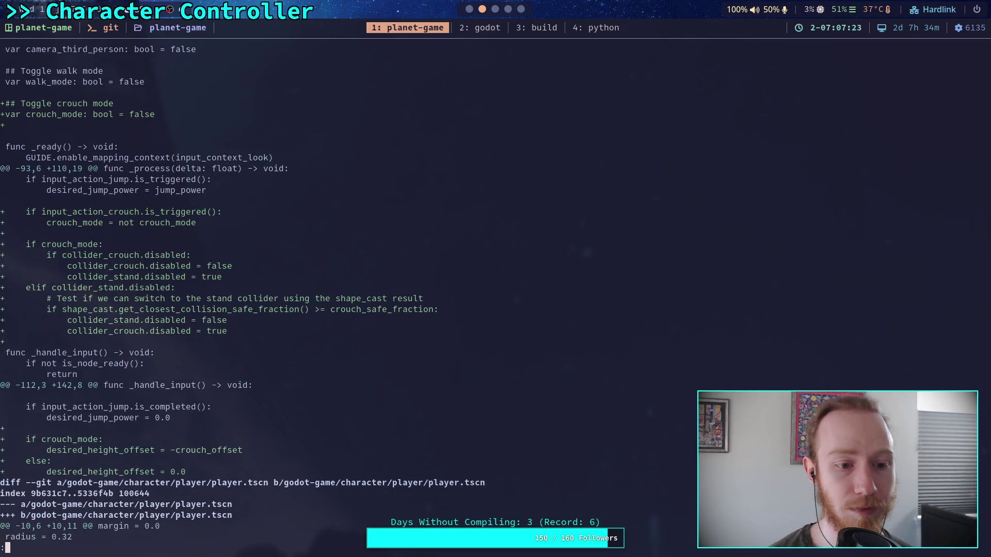
key("j")
key("j")
key("j")
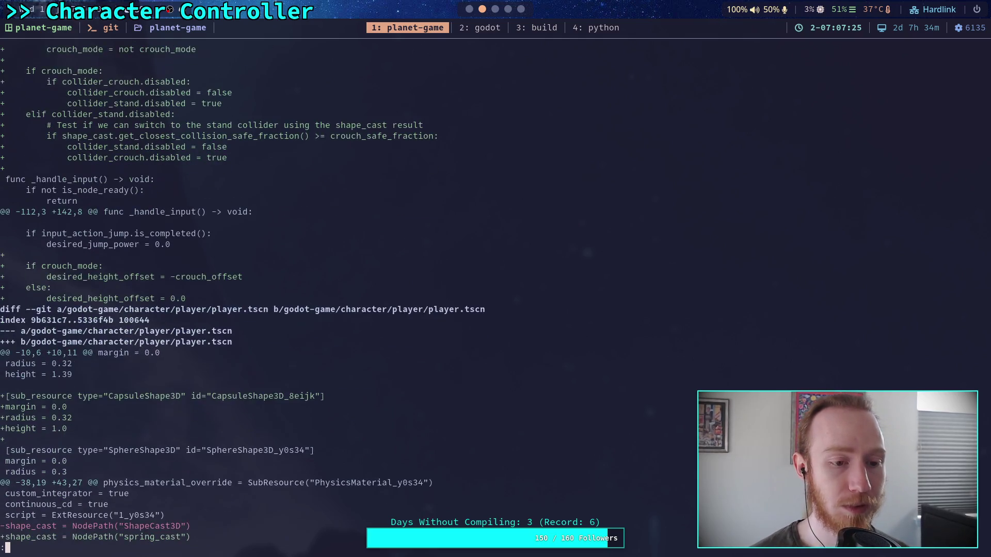
key("j")
key("j")
key("j")
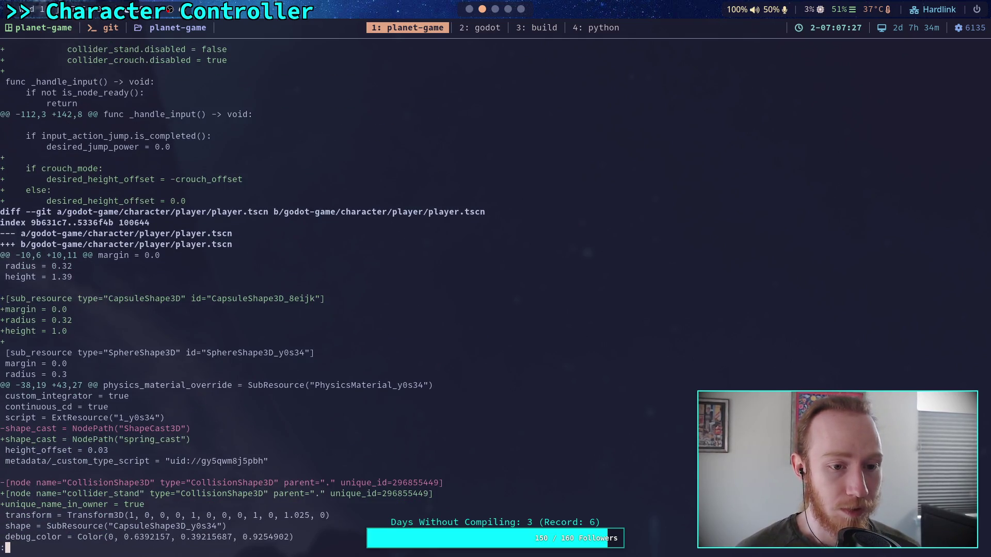
key("j")
key("j")
key("j")
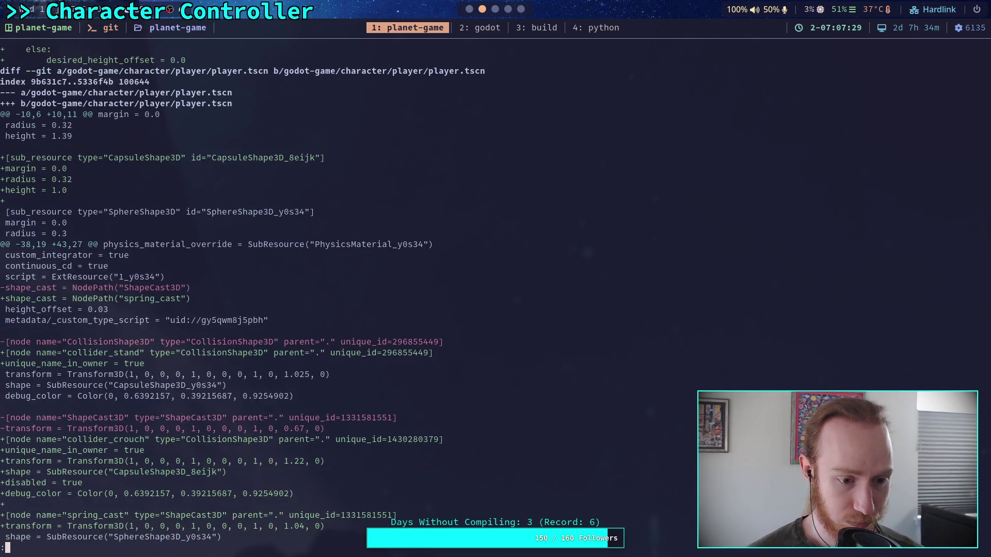
key("j")
key("j")
key("j")
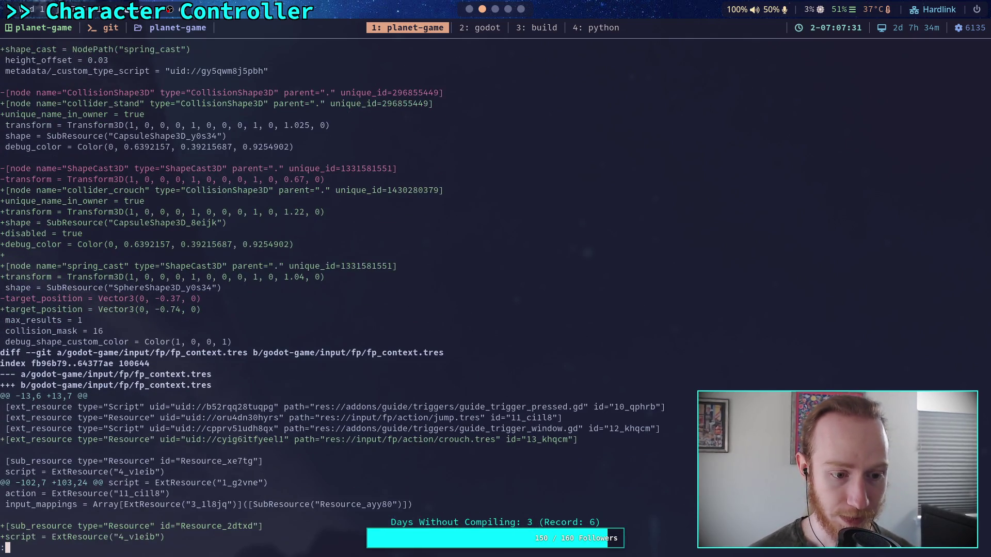
key("j")
key("j")
key("j")
key("q")
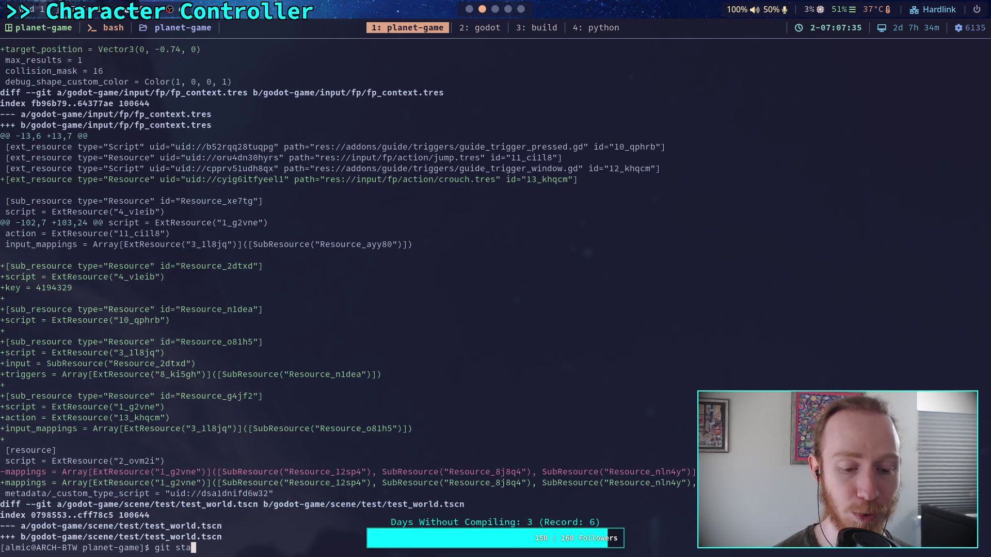
- Stage the character folder and then everything under godot-game/, checking git status before and after
type("s")
key("Return")
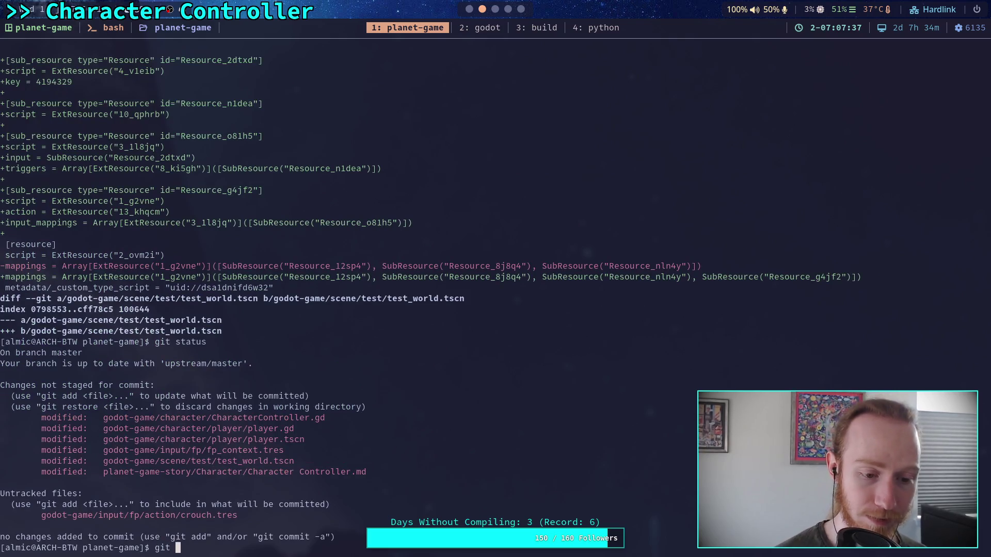
type("go")
key("Tab")
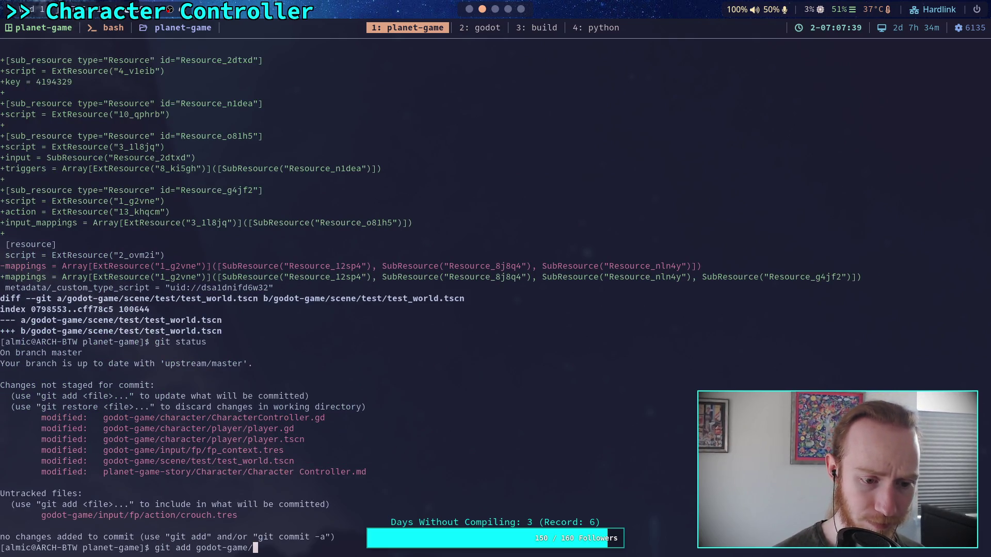
key("Tab")
key("Return")
type("git add g")
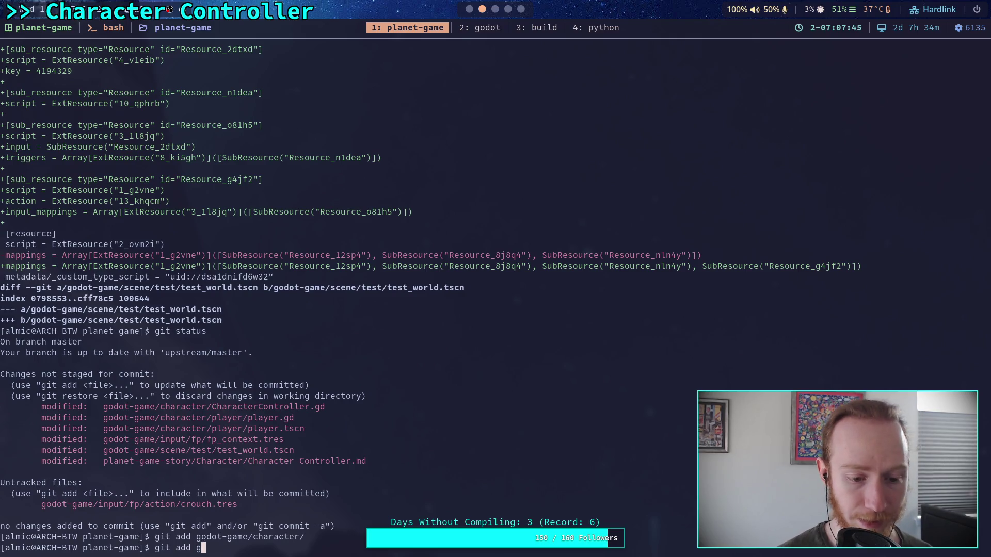
key("Tab")
key("Return")
type("git status")
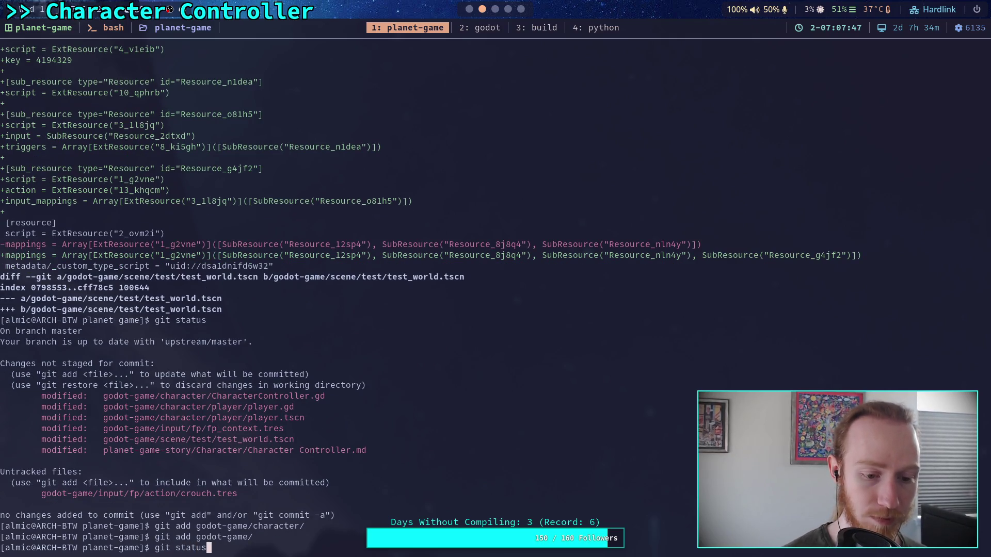
key("Return")
- Review the staged diff of player.gd, player.tscn, crouch.tres, fp_context.tres and test_world.tscn, then run git commit
type("ff")
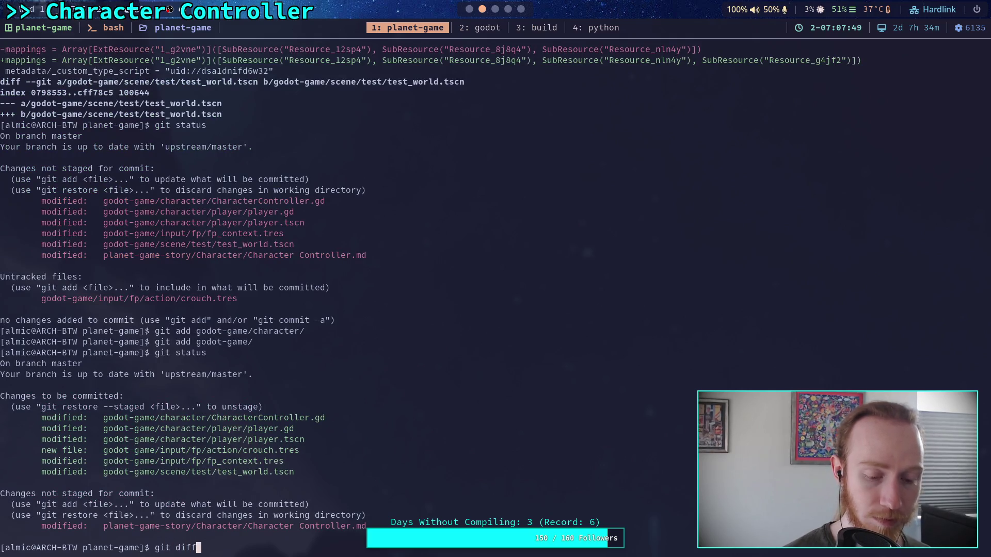
type("staged")
key("Return")
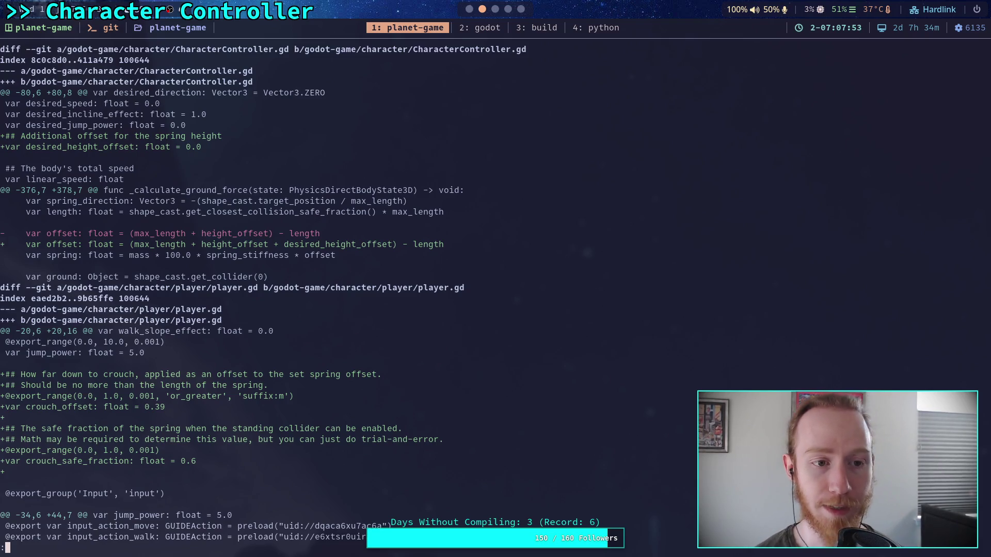
key("space")
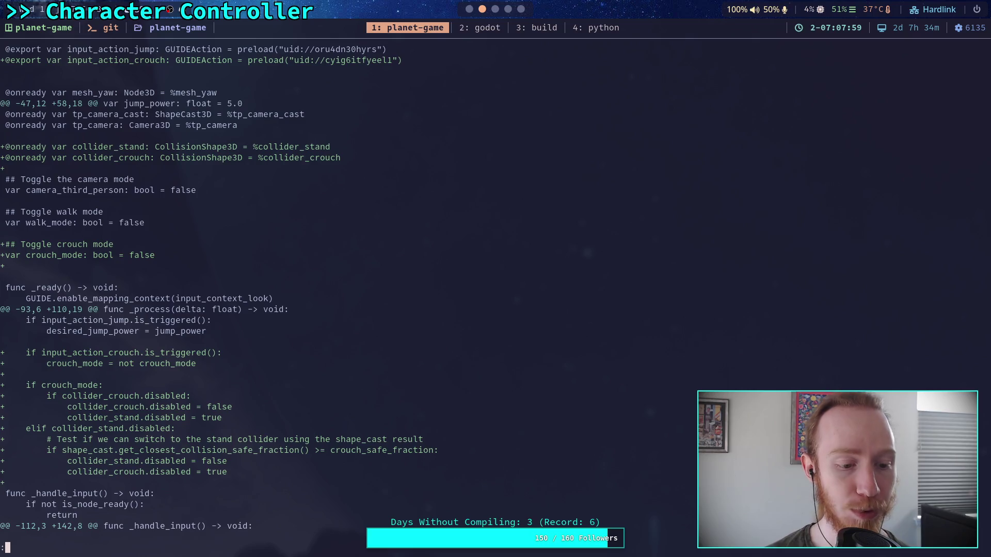
key("space")
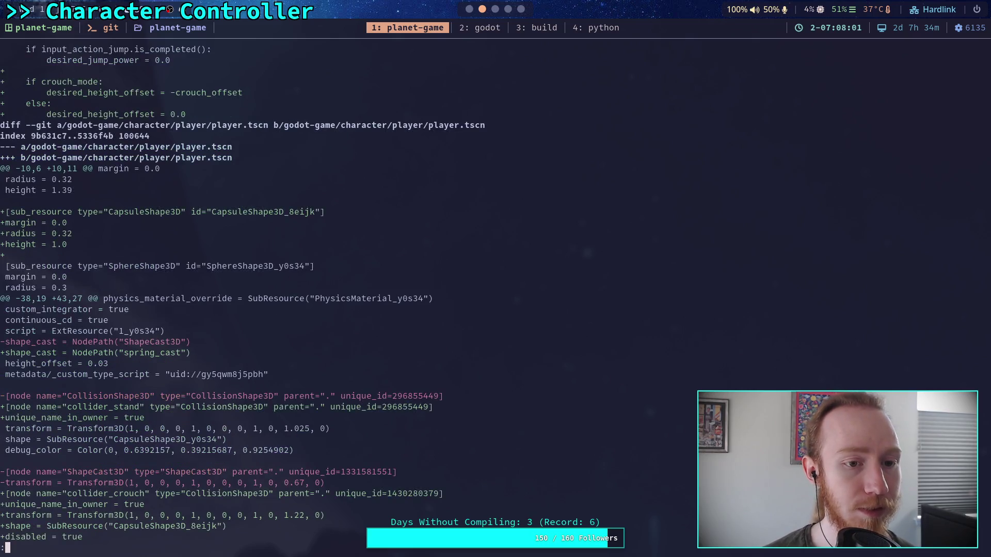
key("space")
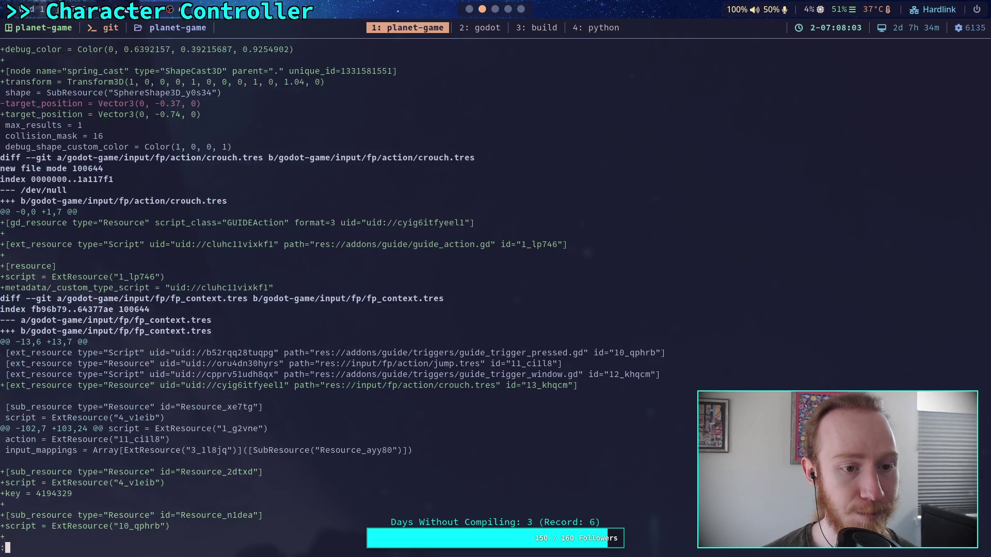
key("space")
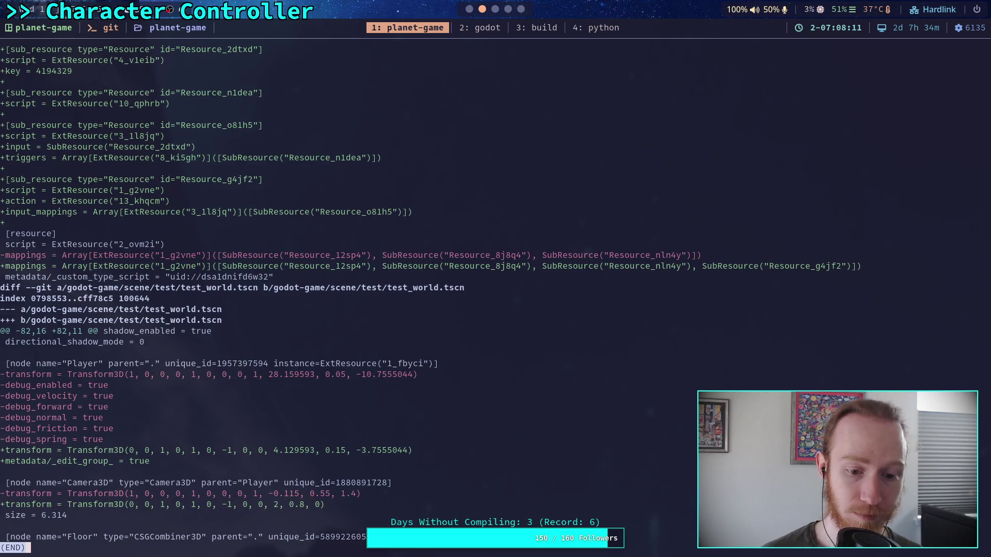
type("qgit ")
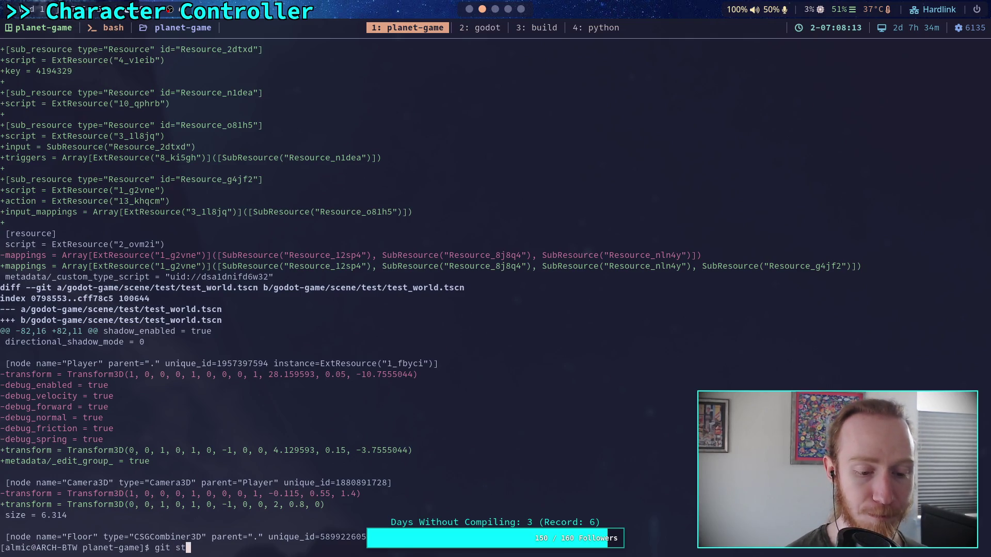
type("commit")
key("Return")
- Write the 'Add crouching' commit message with bullets on crouch mode's smaller collider and standing behaviour
type("iA")
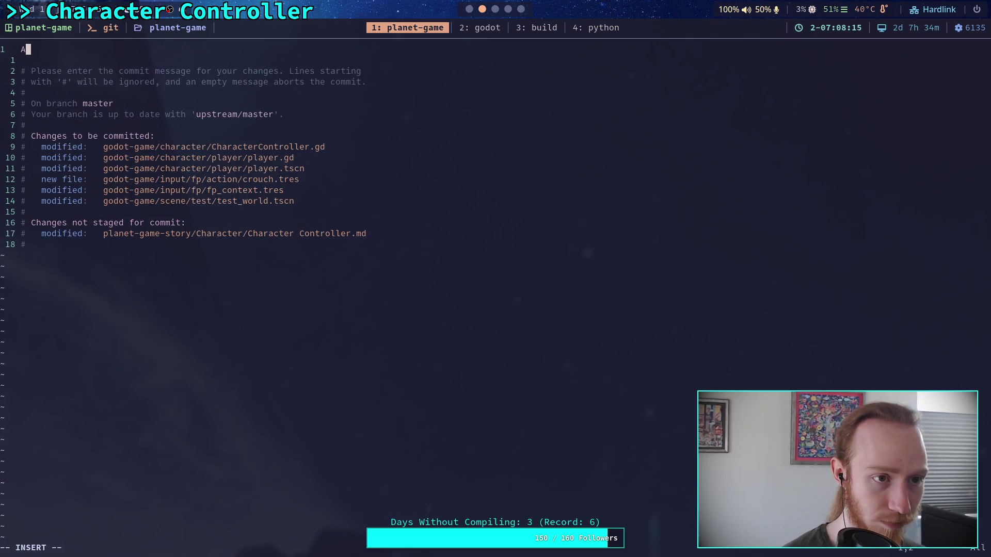
key("BackSpace")
type("dd cg")
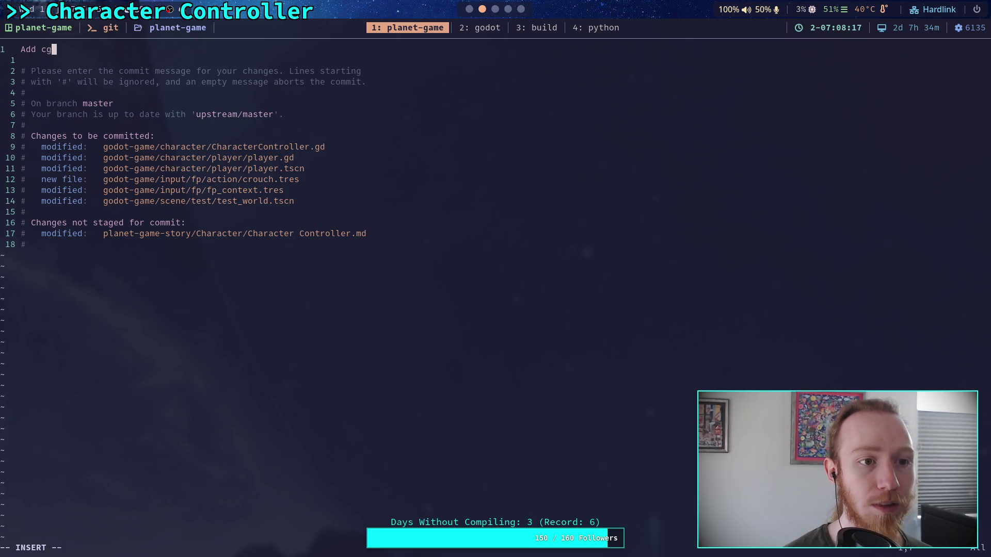
type("rouching")
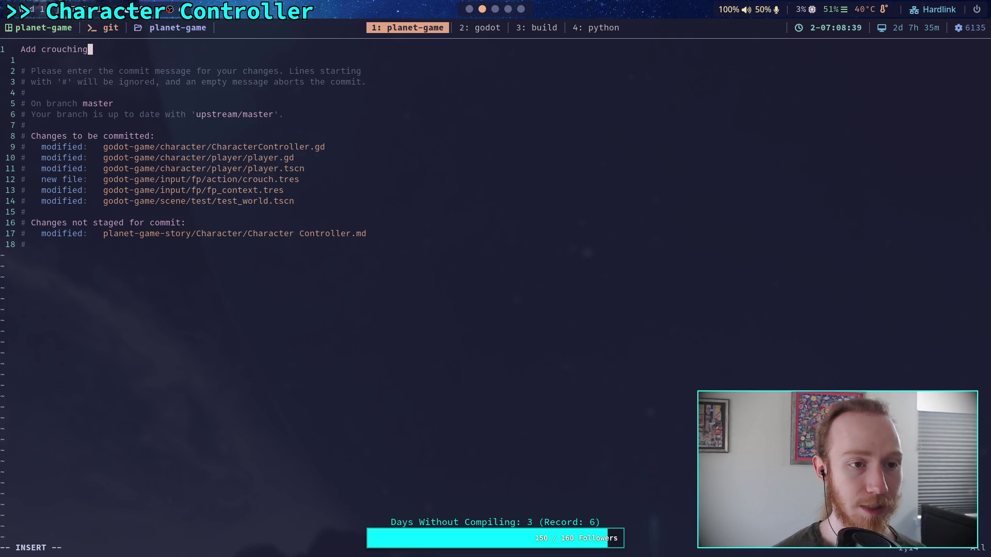
key("Return")
key("Return")
type("- Can")
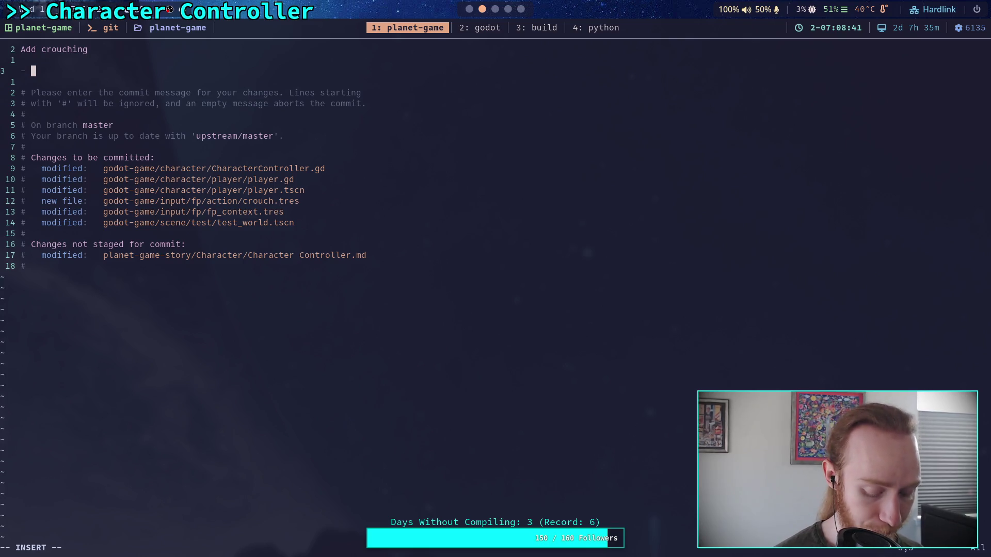
type(" togglo")
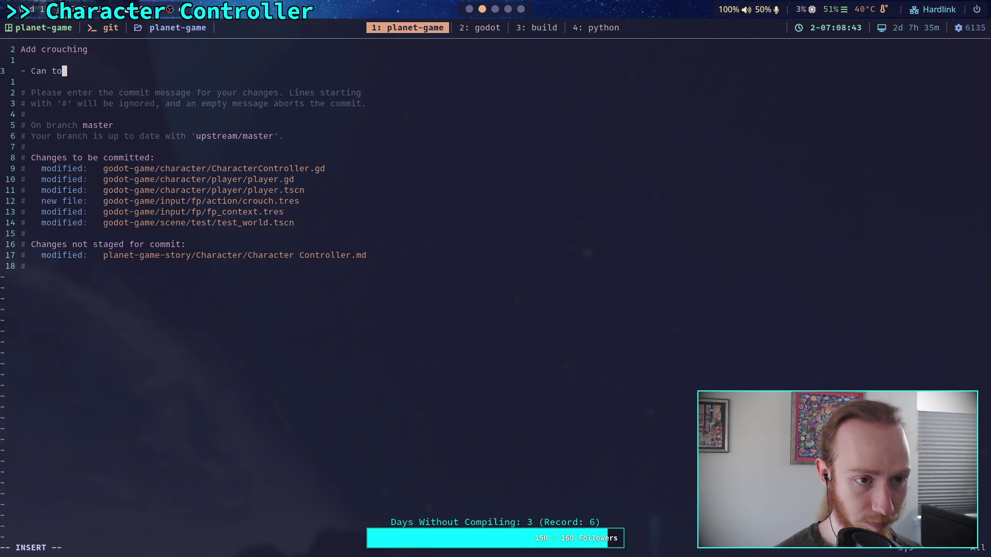
key("BackSpace")
type("e crouch mode to ")
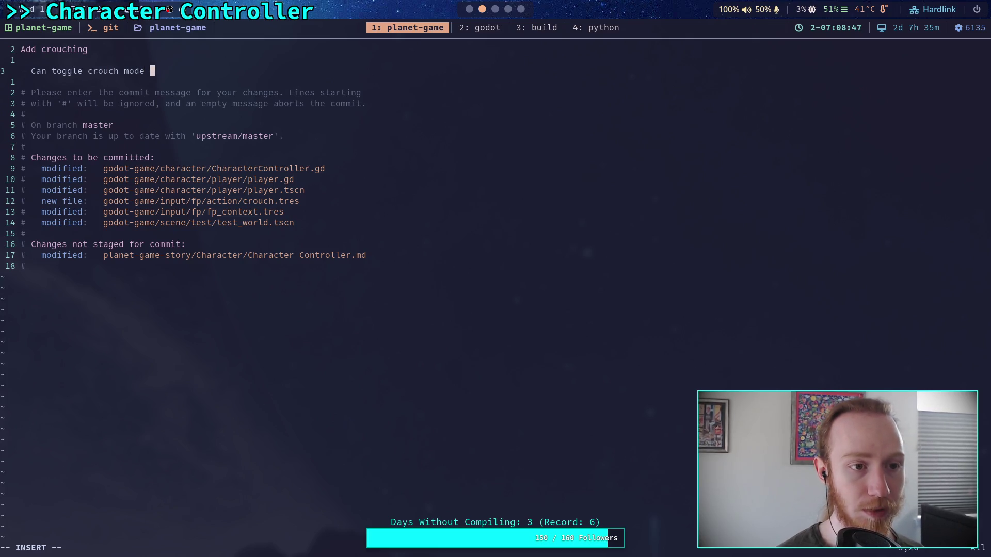
type("use a smaller c")
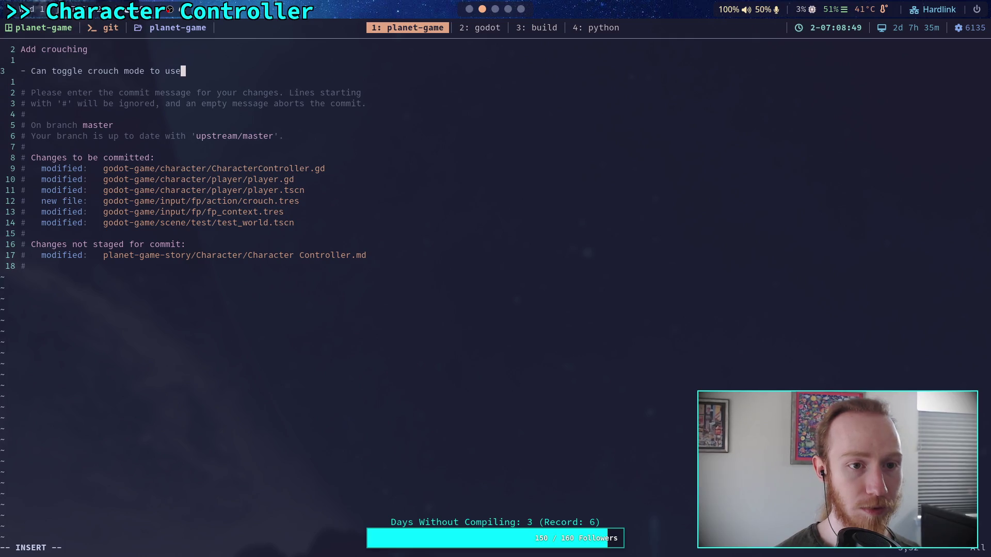
type("ollider and")
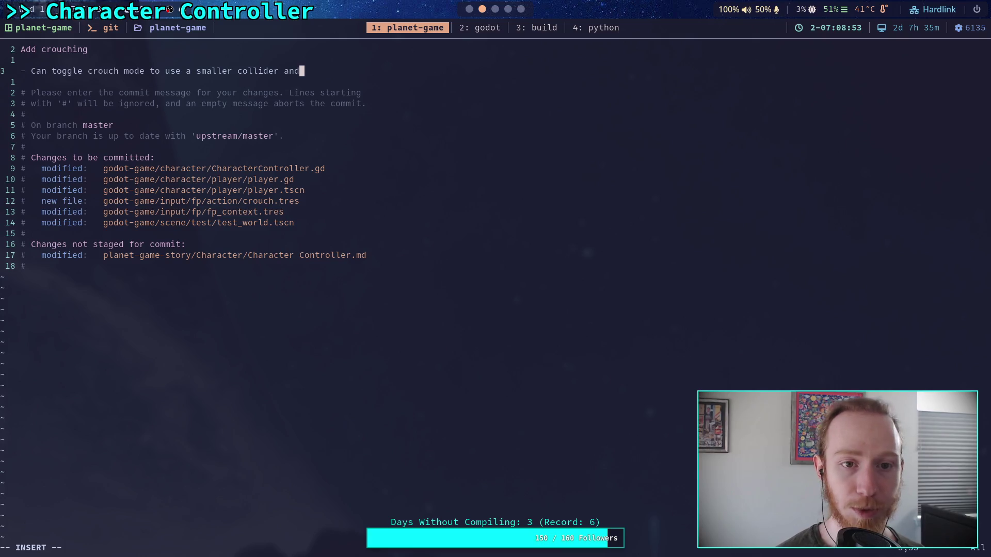
key("Return")
type("lower the height o")
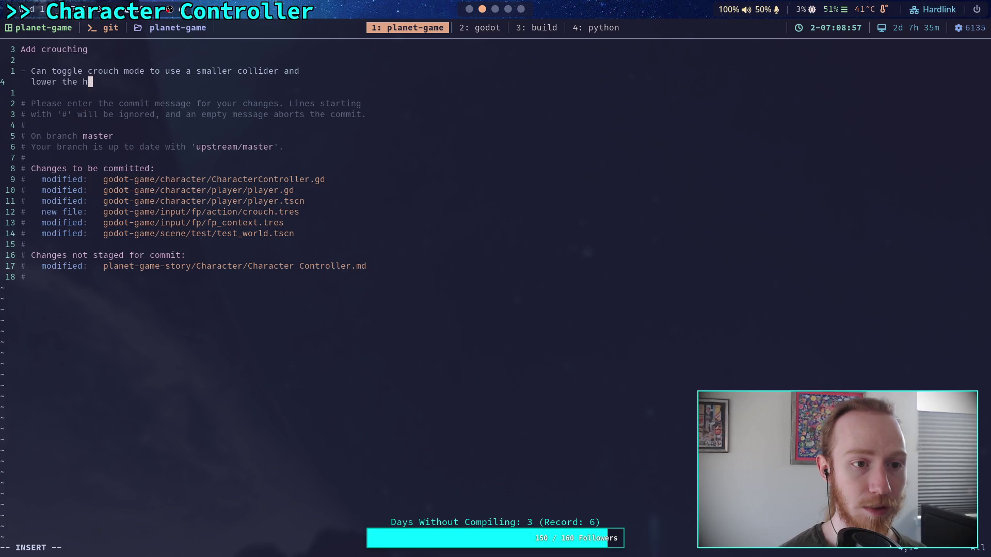
type("ffset")
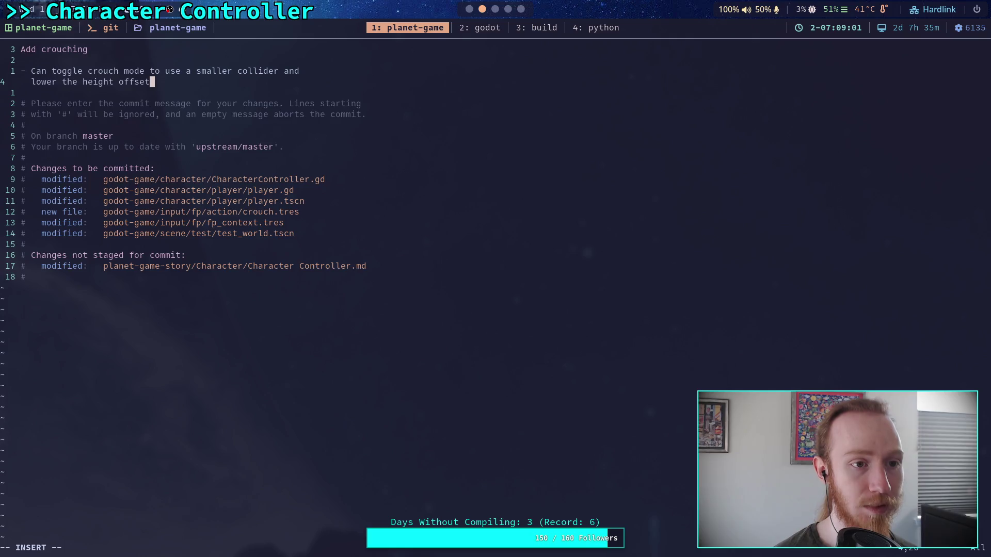
key("Return")
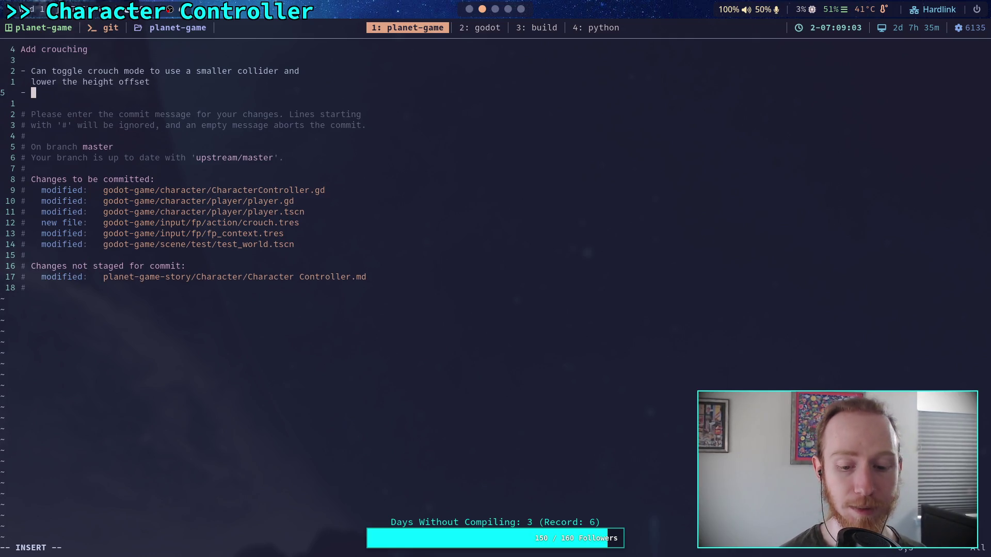
type("Standing")
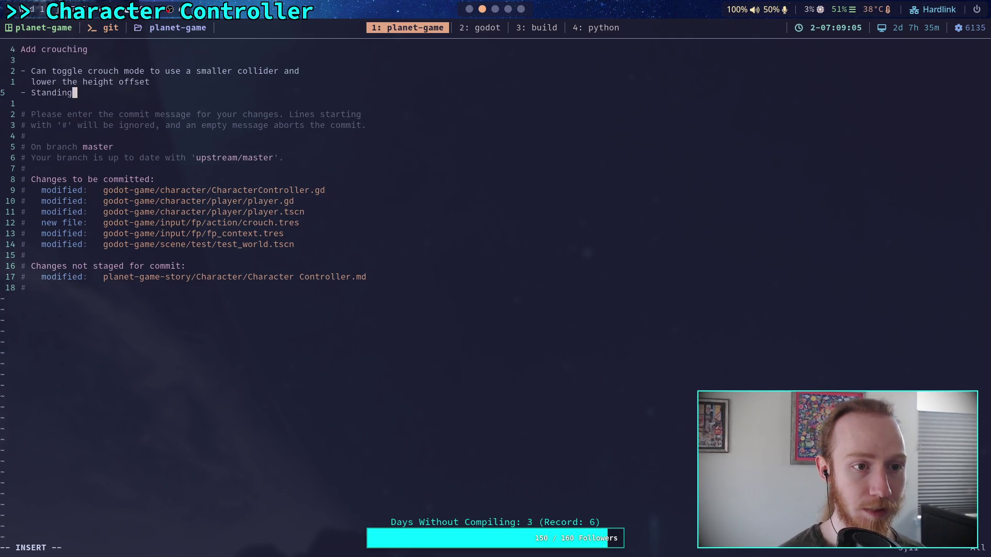
type("wit")
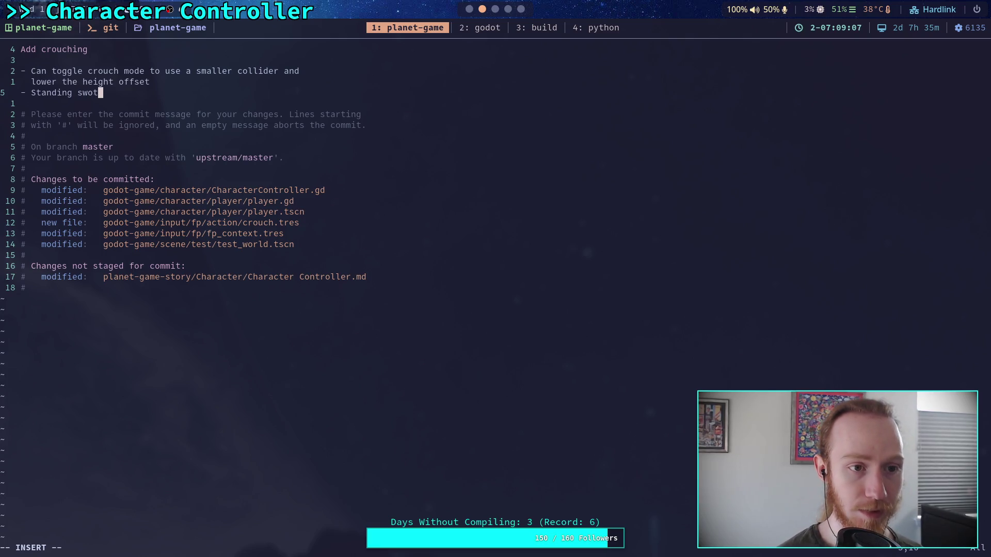
type("hes to the ")
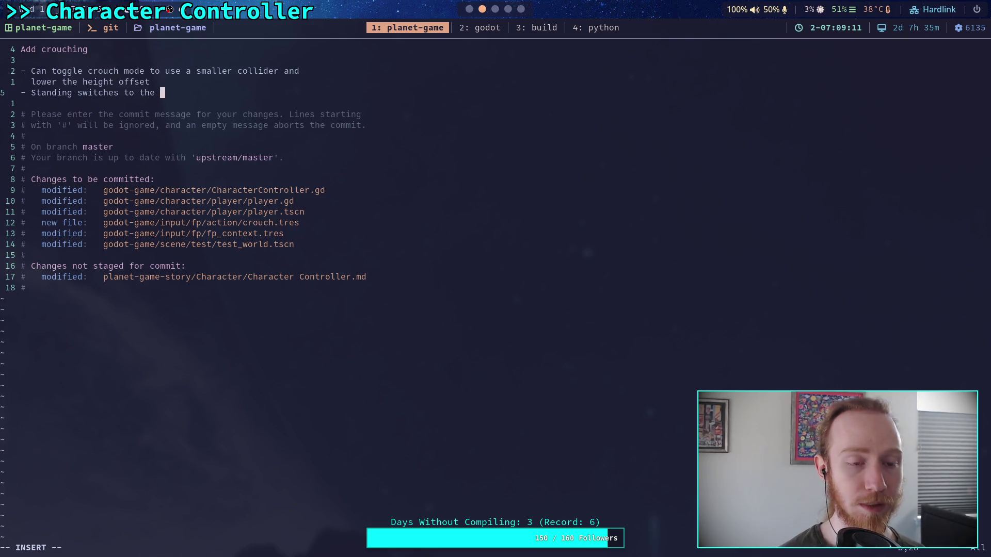
type("larger collid")
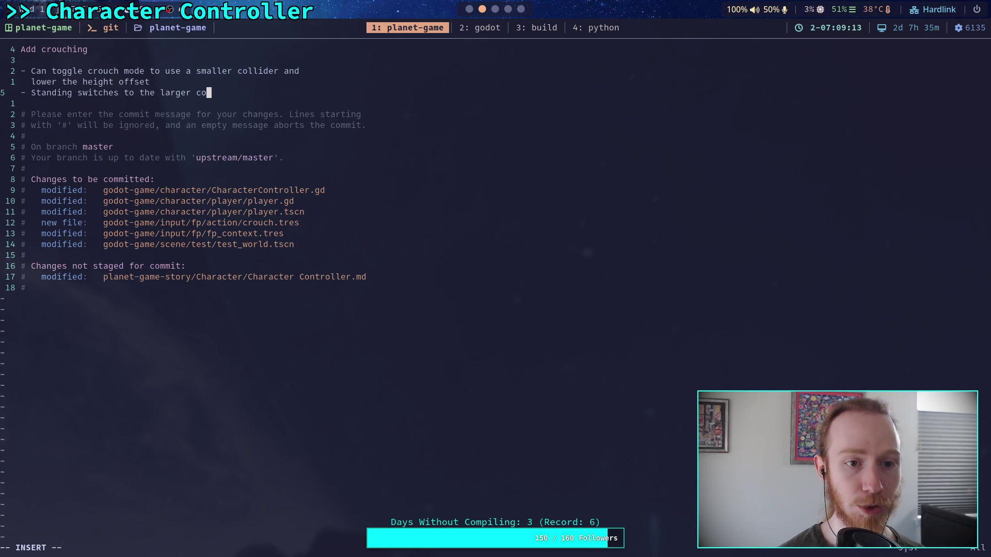
type("er when it is safe")
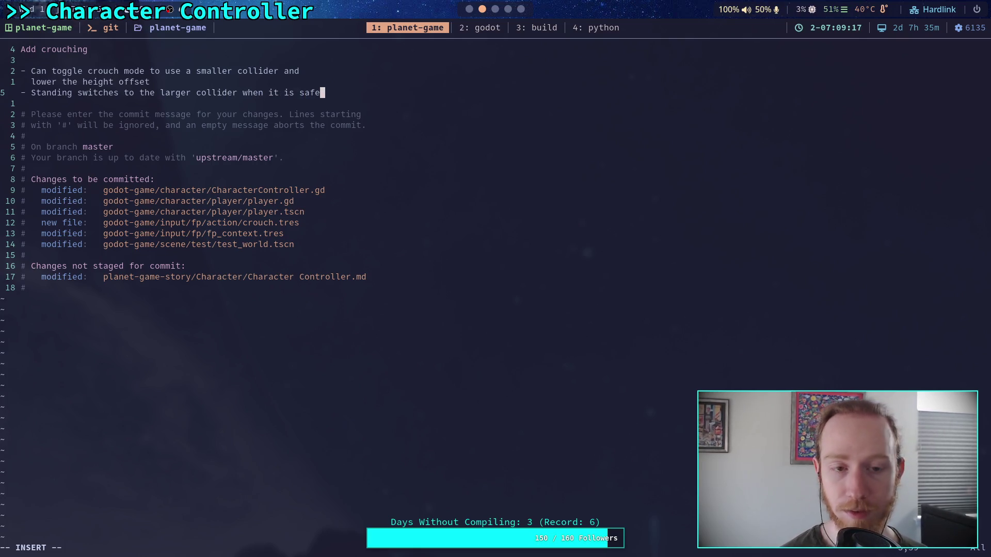
type(" to de o so")
- Save the message to complete the commit, run git push to master, and return to Godot
key("Escape")
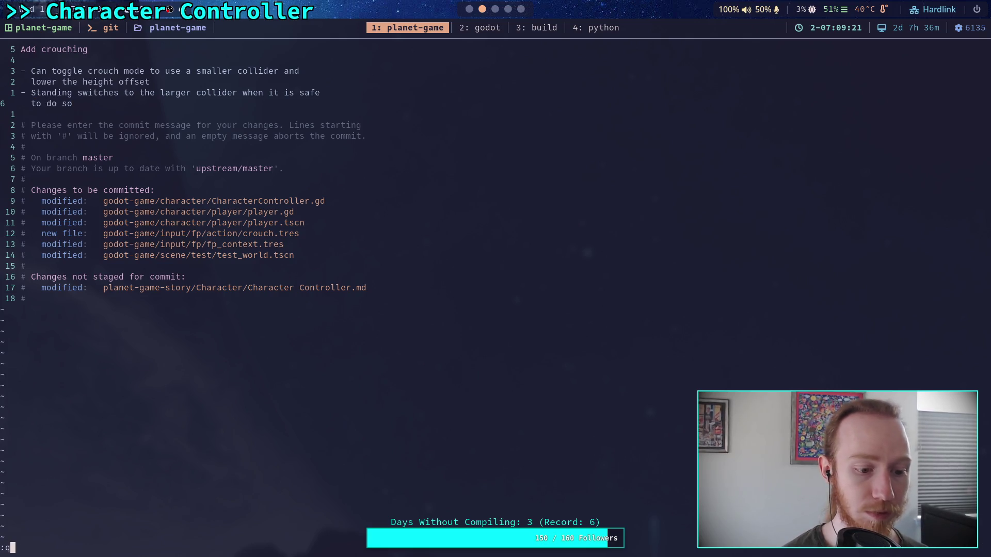
key("Return")
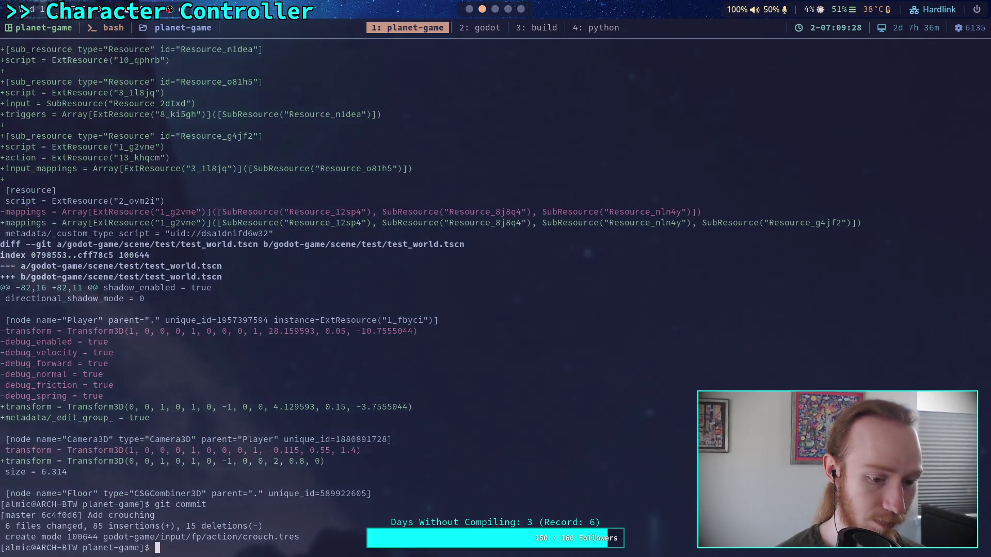
type("it push")
key("Return")
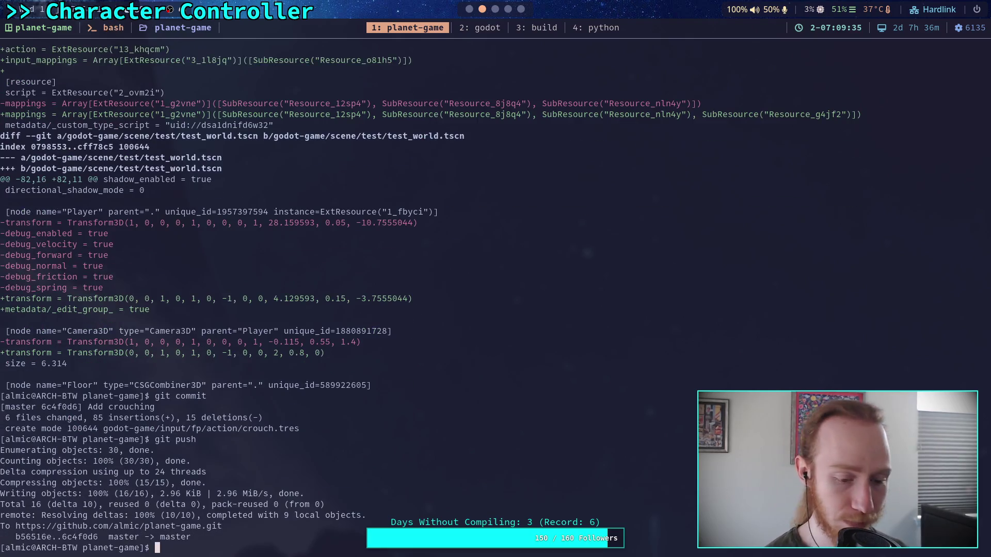
key("super+2")
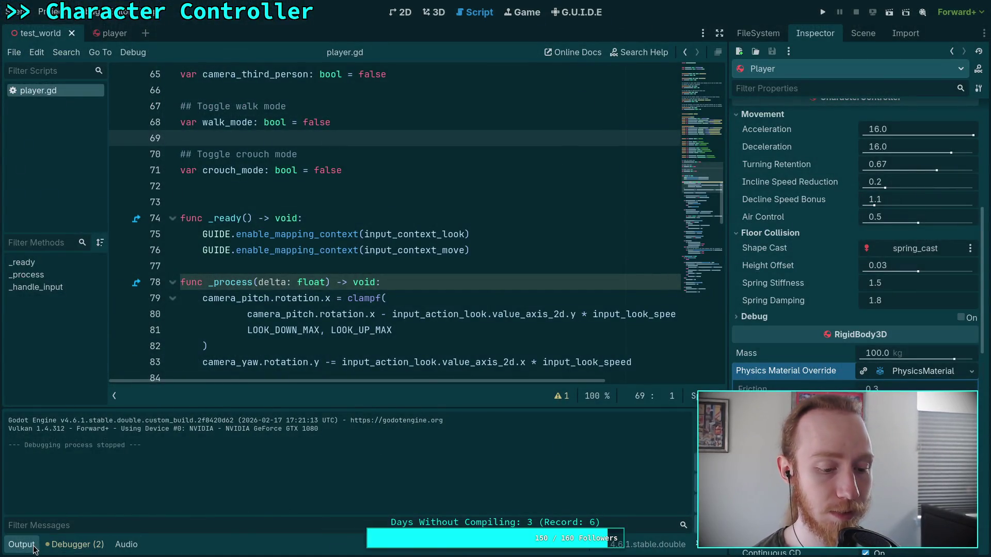
left_click(28, 545)
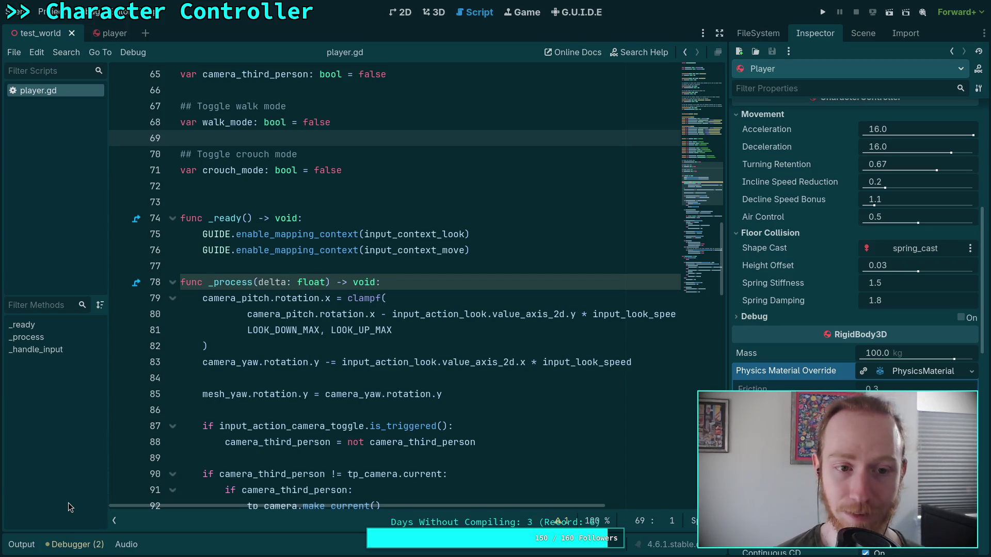
scroll(371, 408, "up", 18)
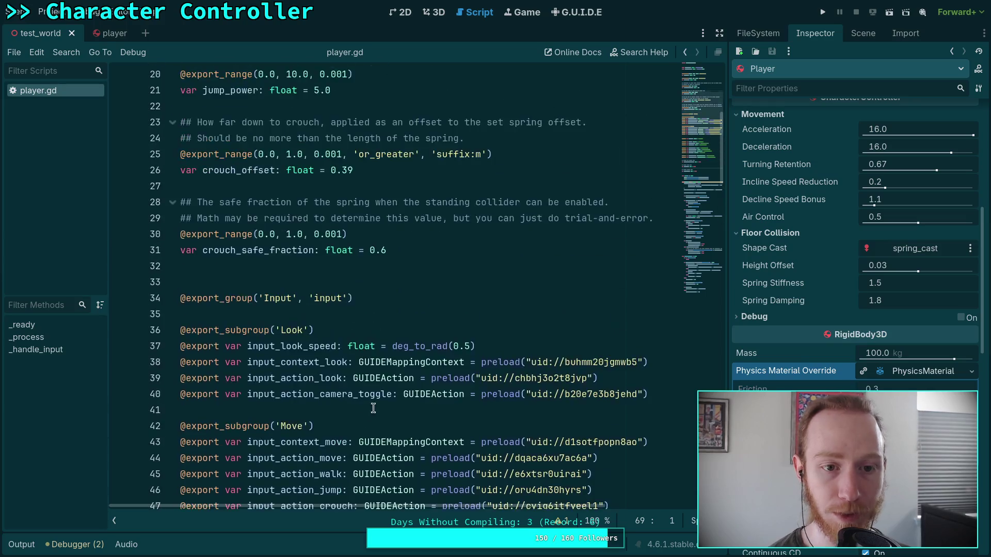
left_click(440, 316)
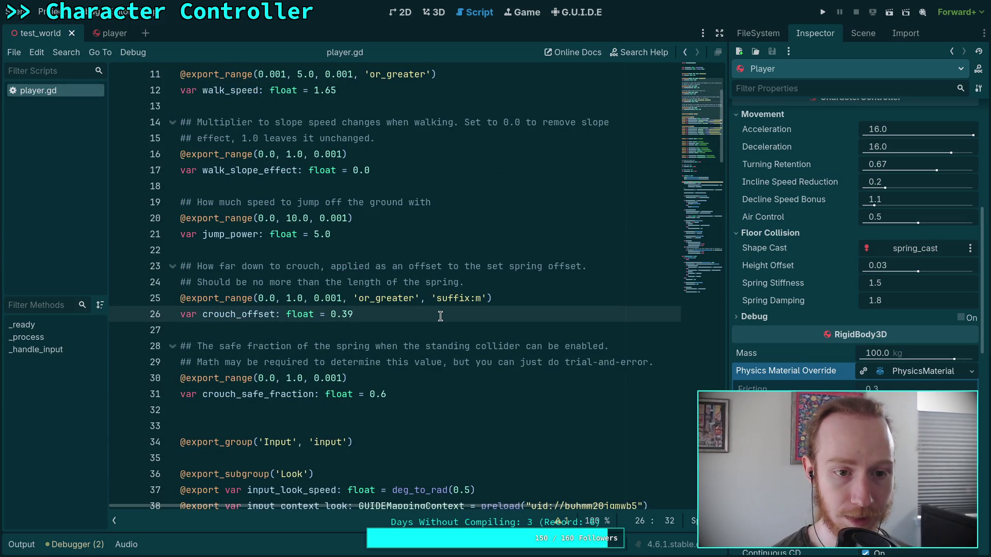
key("Return")
key("Return")
key("BackSpace")
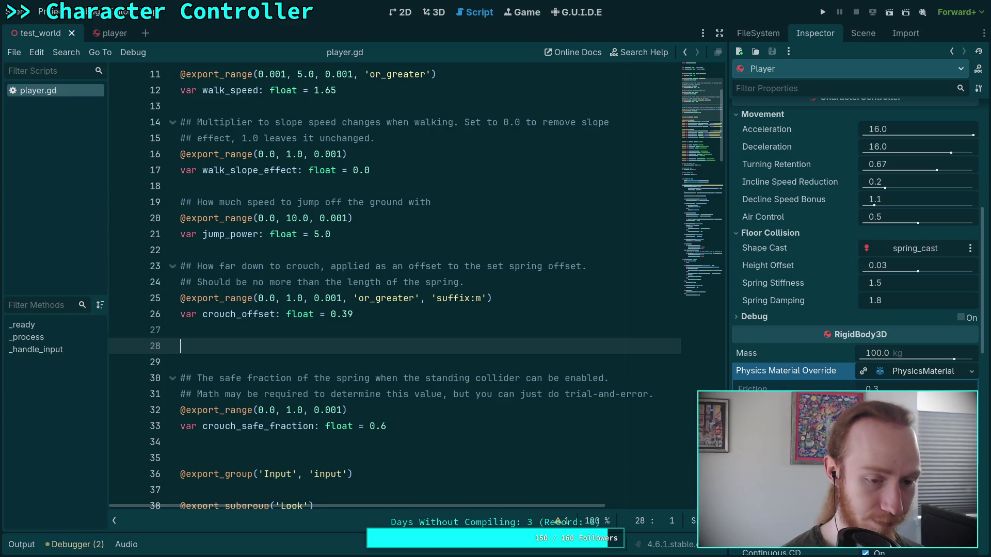
type("@export_range")
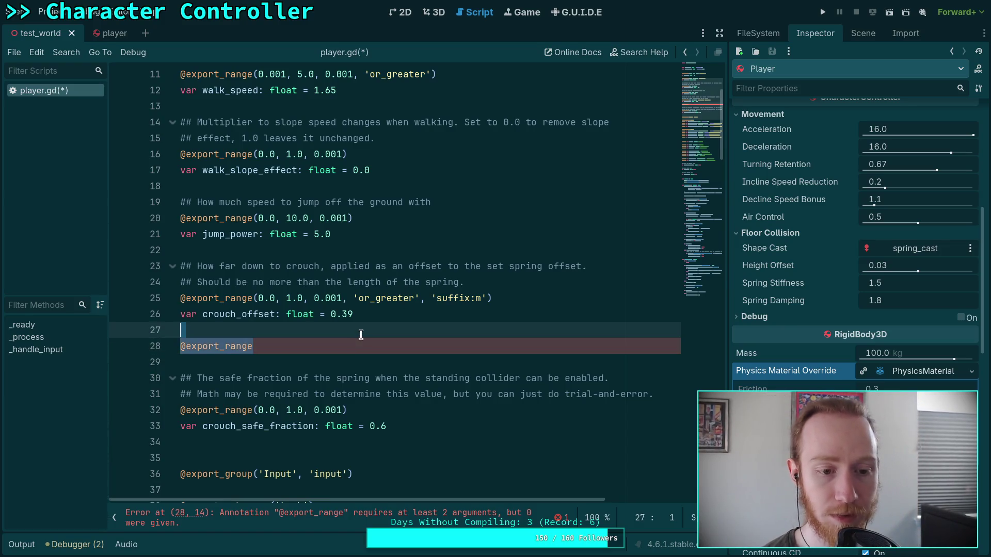
key("BackSpace")
key("BackSpace")
key("BackSpace")
key("ctrl+s")
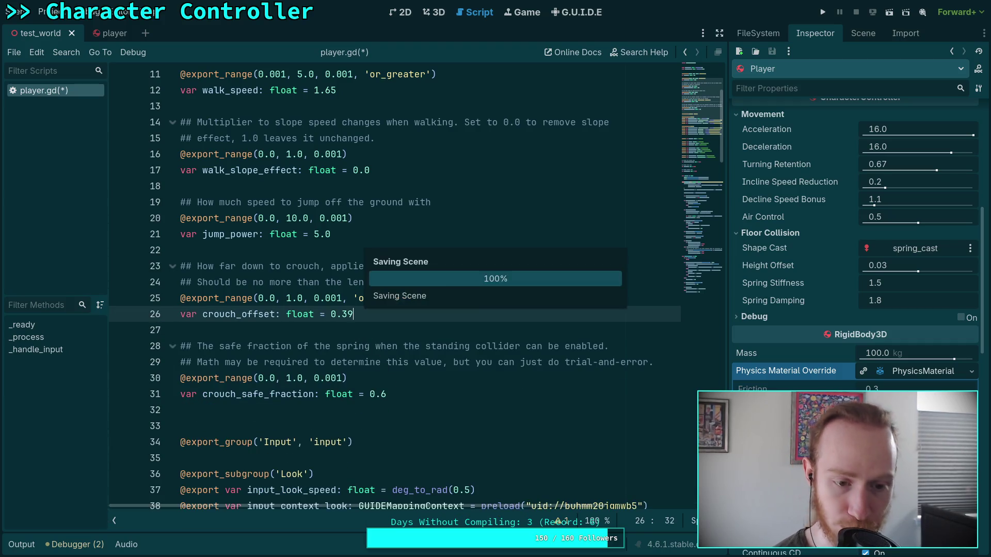
- Start a new line under the crouch height offset assignment, typing 'des' from the desired_* suggestions
scroll(448, 395, "down", 13)
scroll(448, 395, "down", 5)
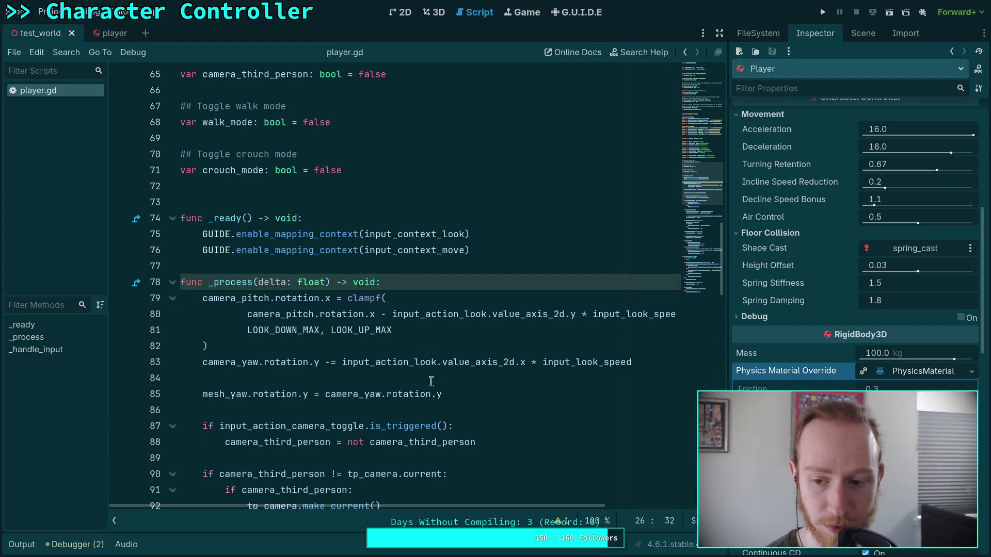
scroll(430, 382, "down", 16)
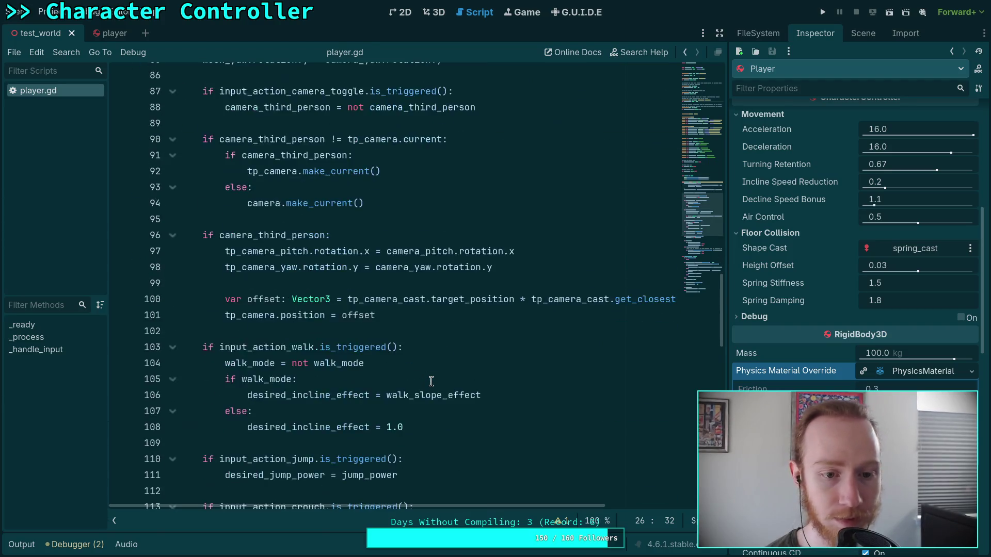
scroll(431, 382, "down", 4)
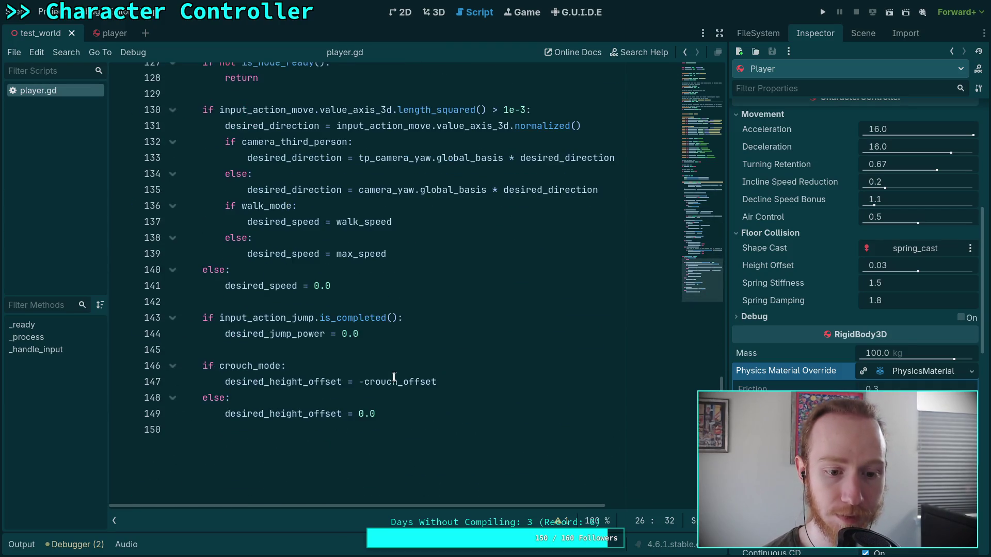
left_click(476, 421)
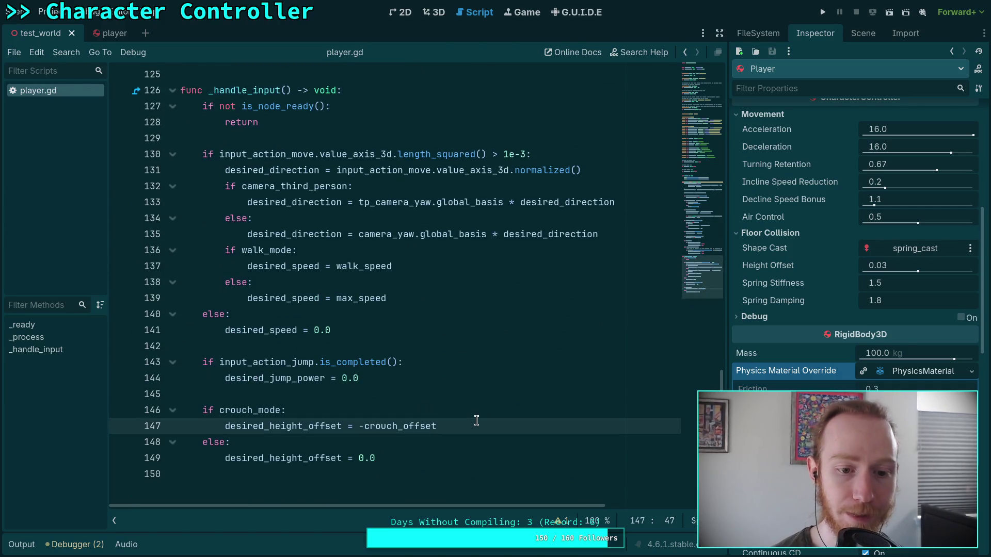
key("Return")
type("des")
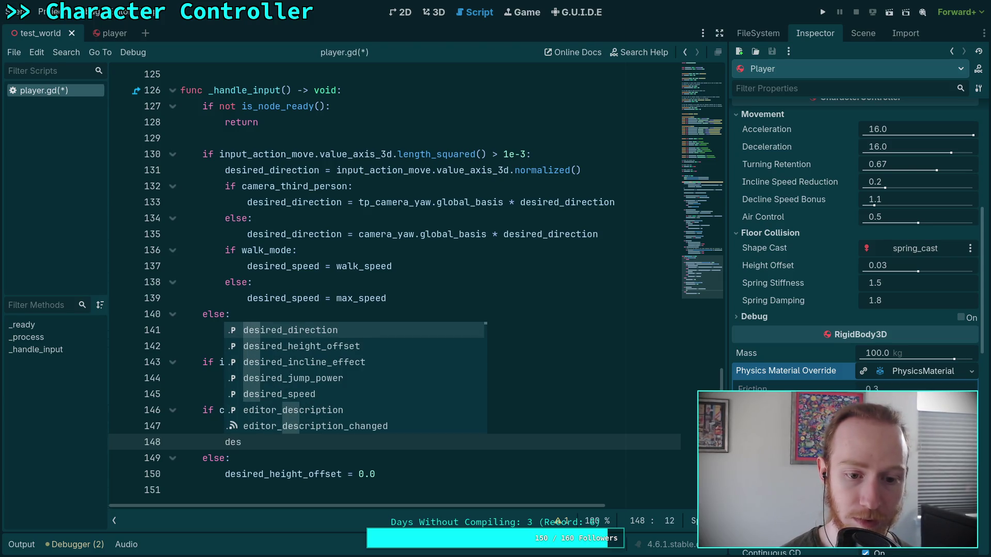
key("Down")
key("Down")
key("Down")
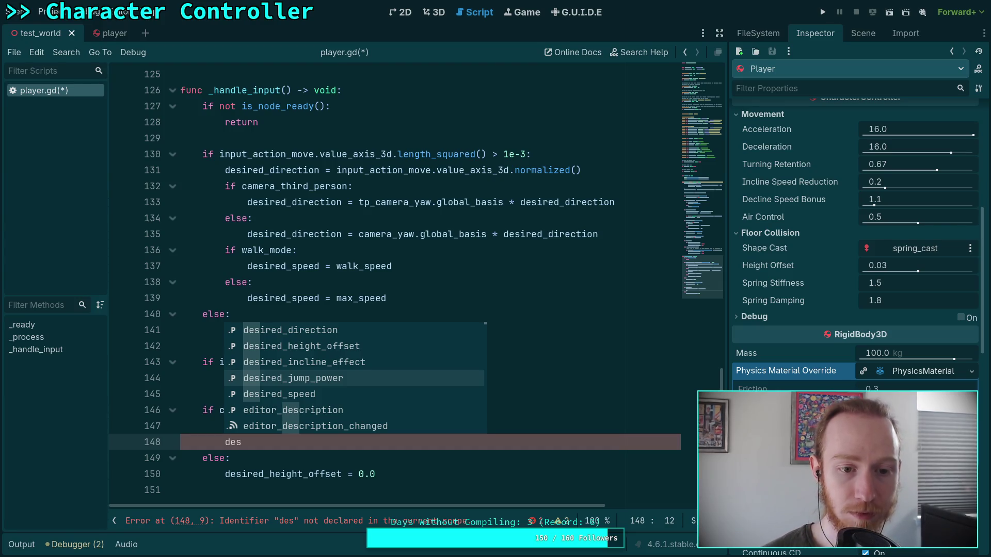
- Change the speed condition to 'if walk_mode or crouch_mode:', delete the stray line, and save
left_click(291, 253)
type("or ")
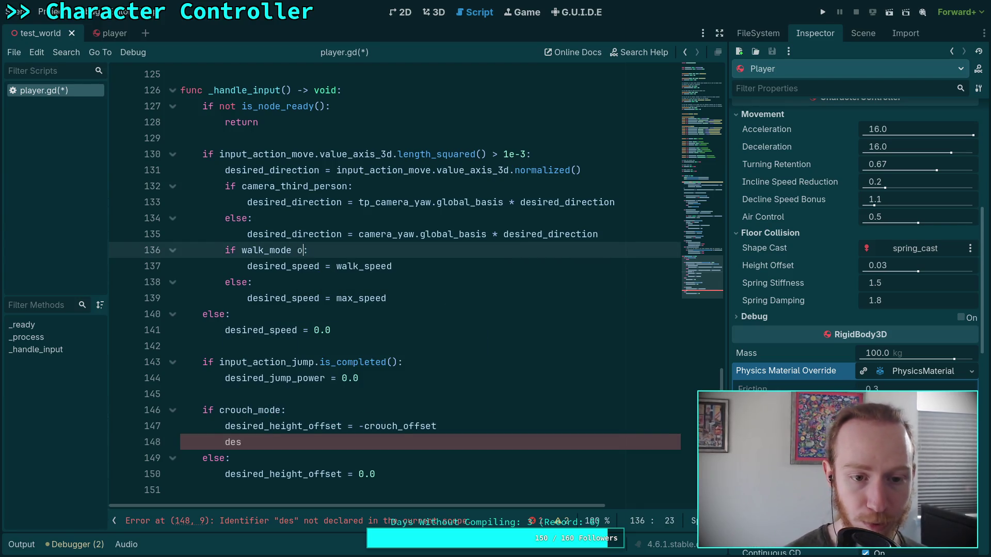
type("cro")
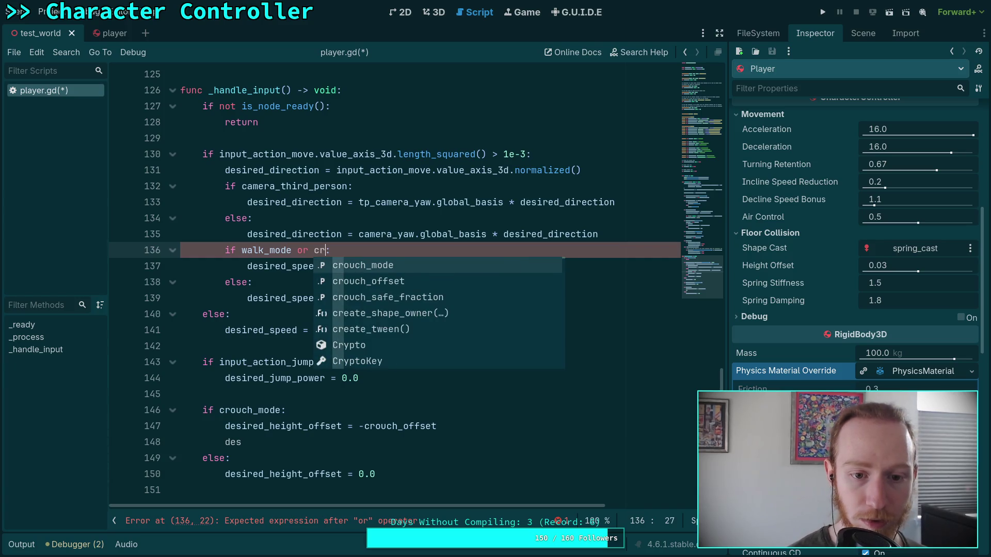
key("Return")
left_click(454, 442)
key("BackSpace")
key("BackSpace")
key("BackSpace")
key("ctrl+s")
- Run the test world, try crouch movement at walk speed, stop the game, and return to player.gd
key("F5")
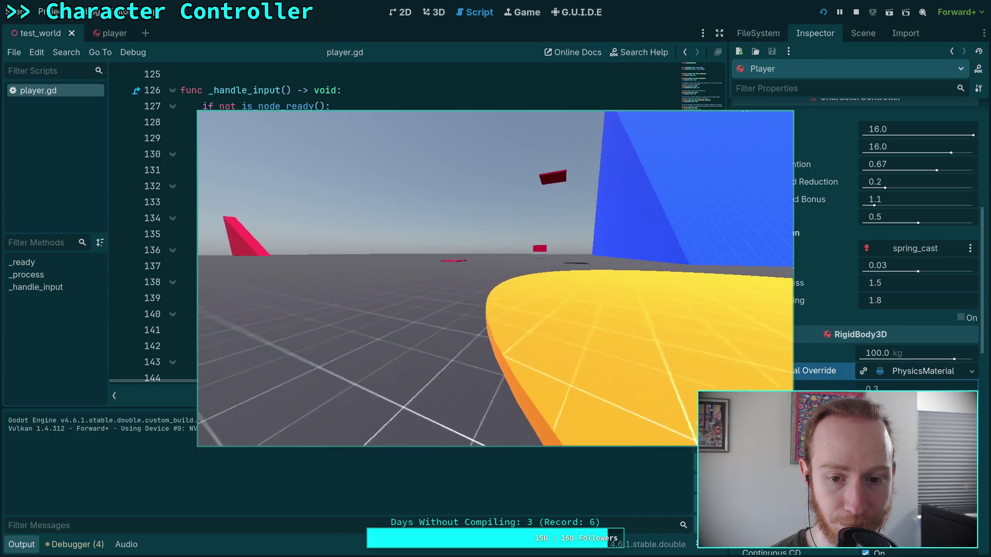
key("F8")
left_click(521, 287)
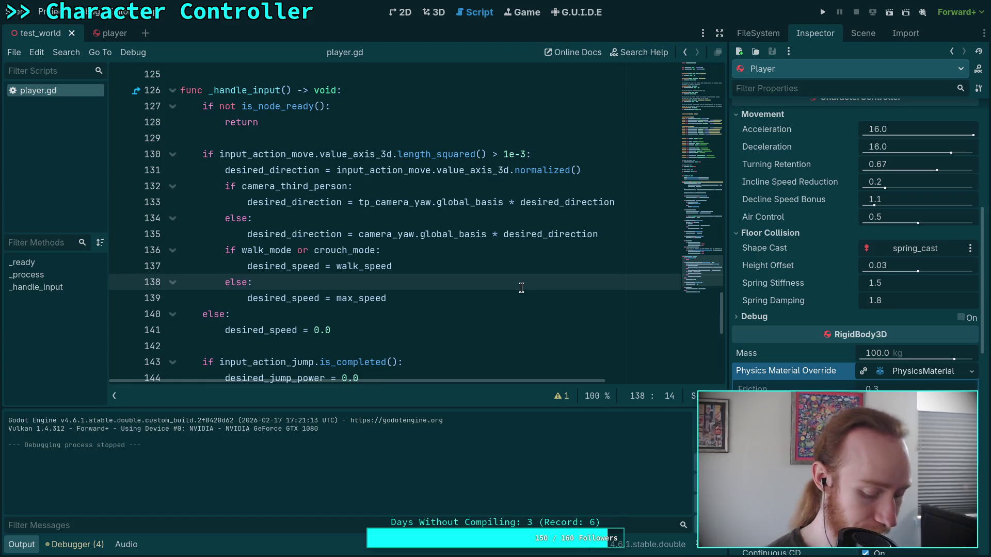
key("super+1")
- Check git status, stage godot-game/, and review the staged player.gd diff
type("git status")
key("Return")
type("git add godot-game/")
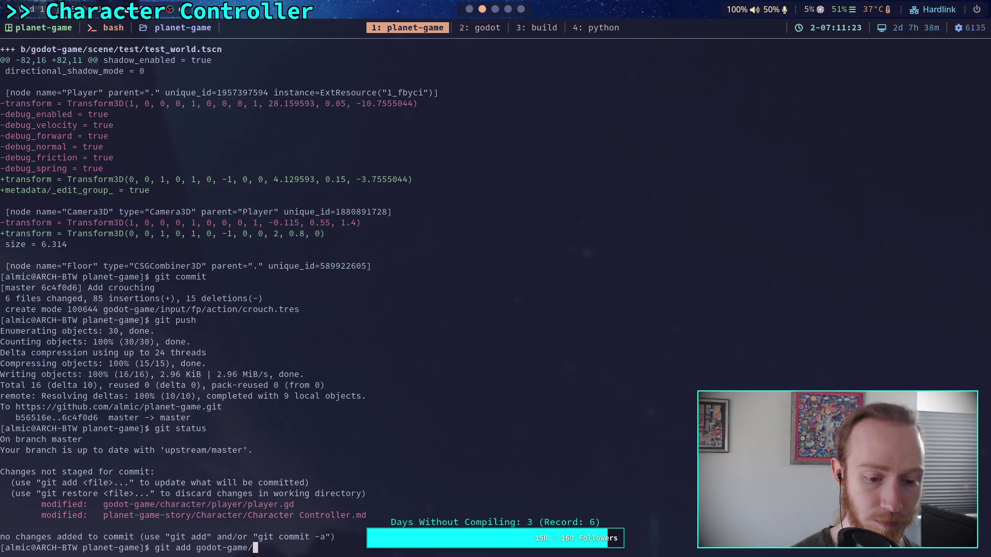
key("Return")
type("git c")
type("ommit")
key("BackSpace")
key("BackSpace")
key("BackSpace")
type("diff -")
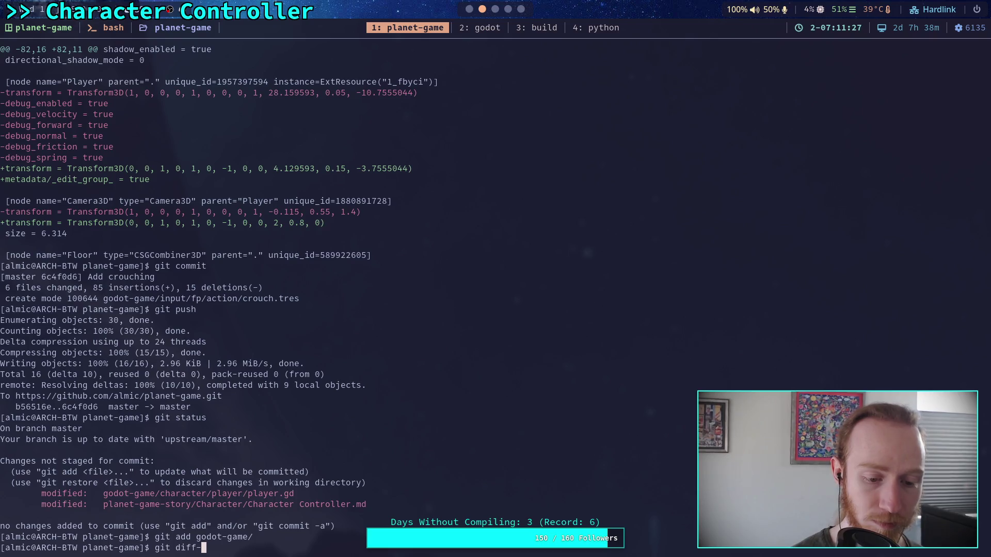
type("-staged")
key("Return")
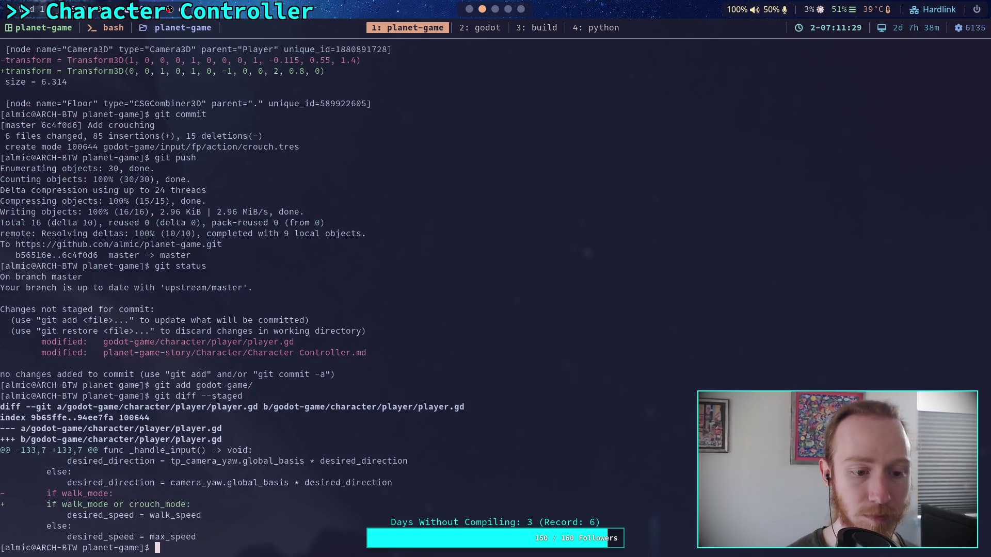
- Commit with the message 'Use walk speed when crouching' and return to Godot
type("git c")
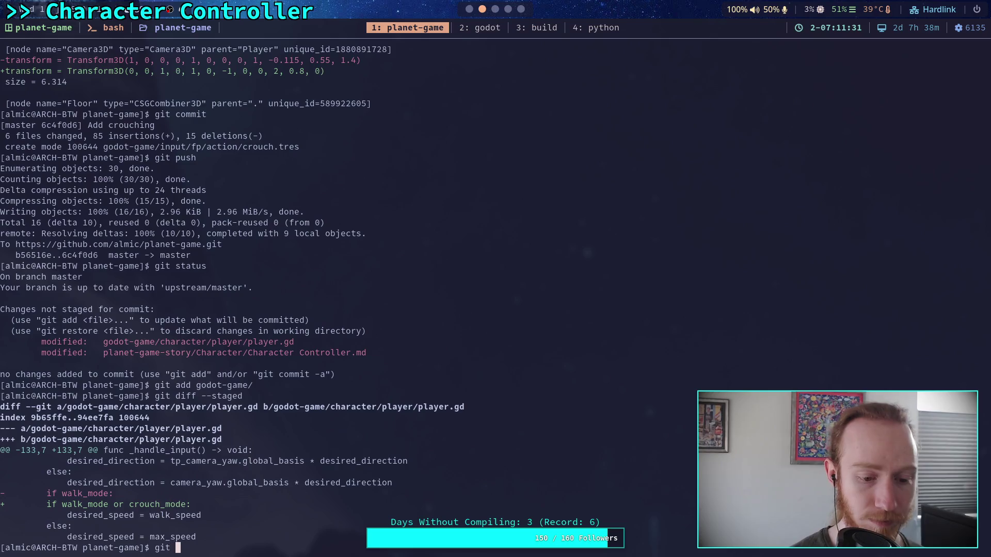
type("ommit")
key("Return")
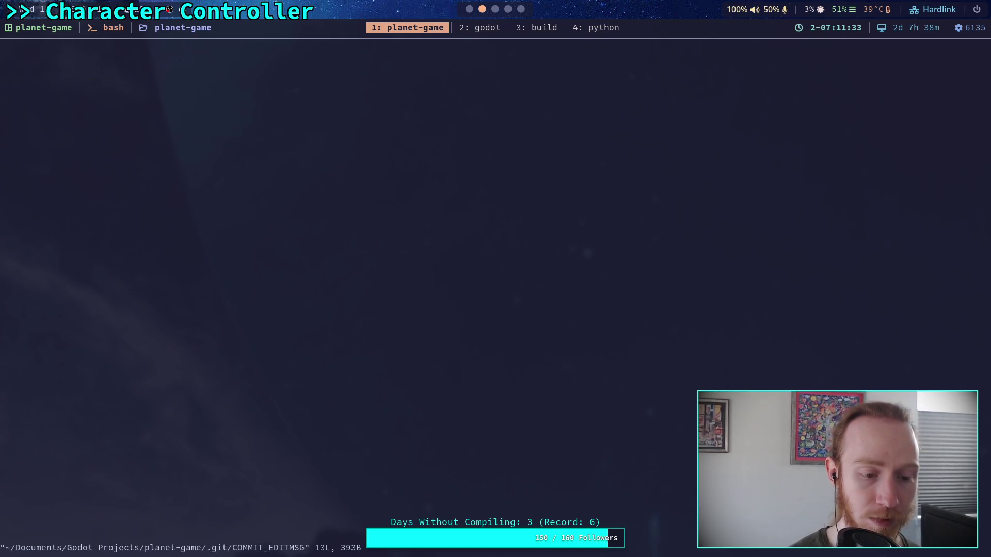
key("shift+o")
type("Use walk")
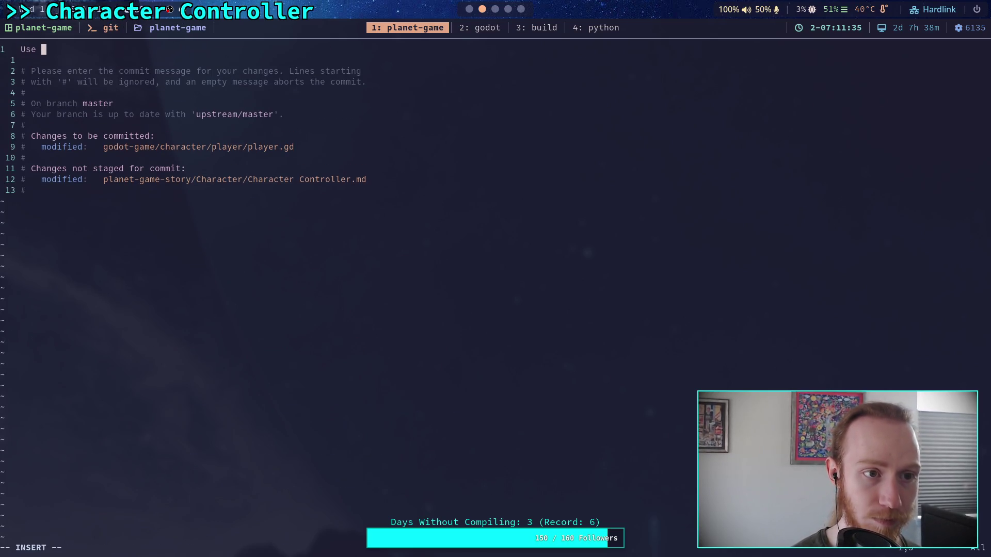
type(" speed when crouching")
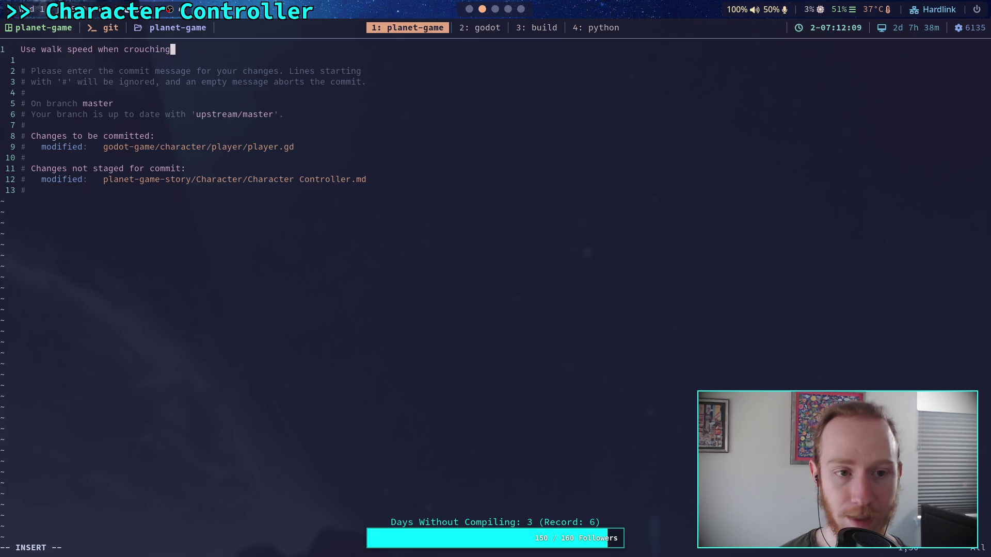
key("BackSpace")
key("BackSpace")
key("BackSpace")
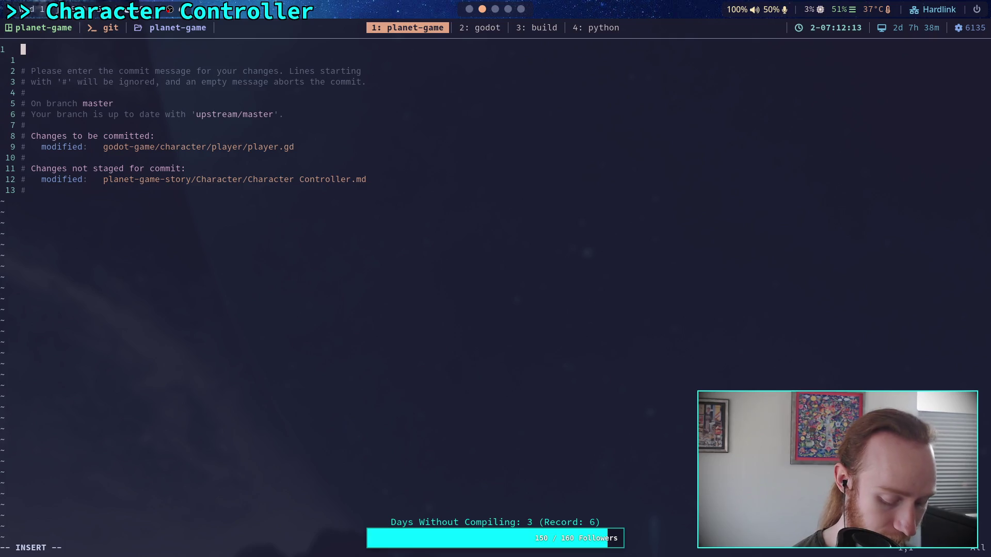
type("Use wol")
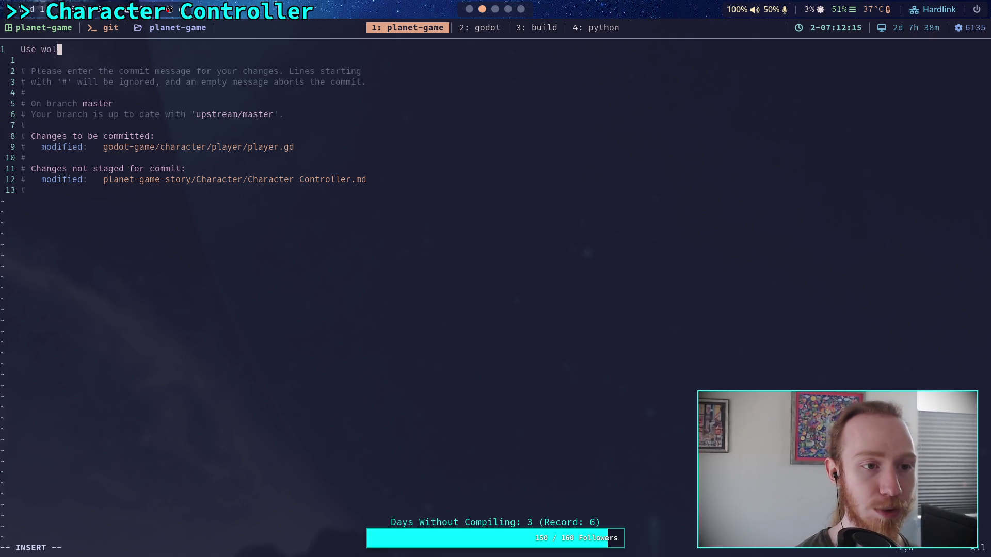
key("BackSpace")
key("BackSpace")
type("alk speed whe")
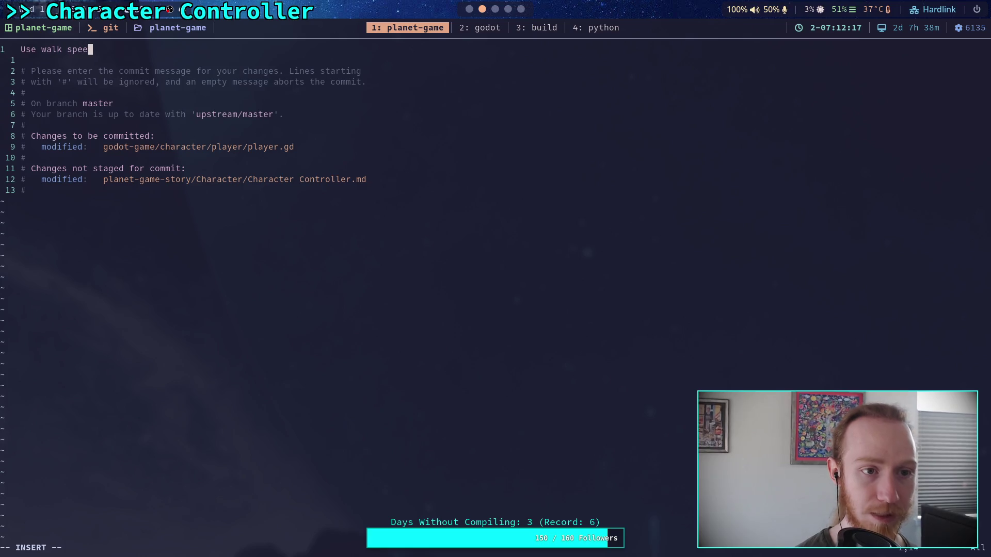
type("n crouching")
key("Escape")
type(":wq")
key("Return")
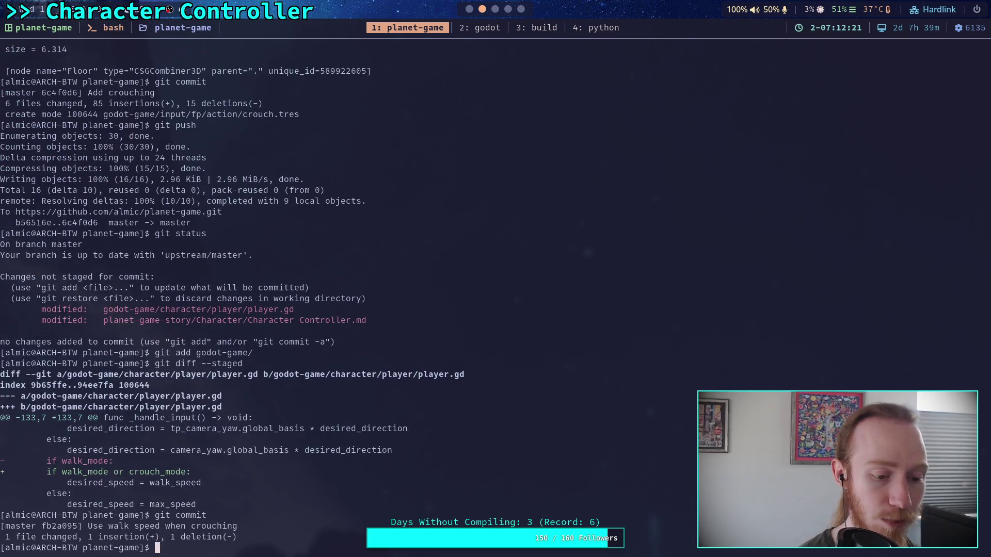
key("super+2")
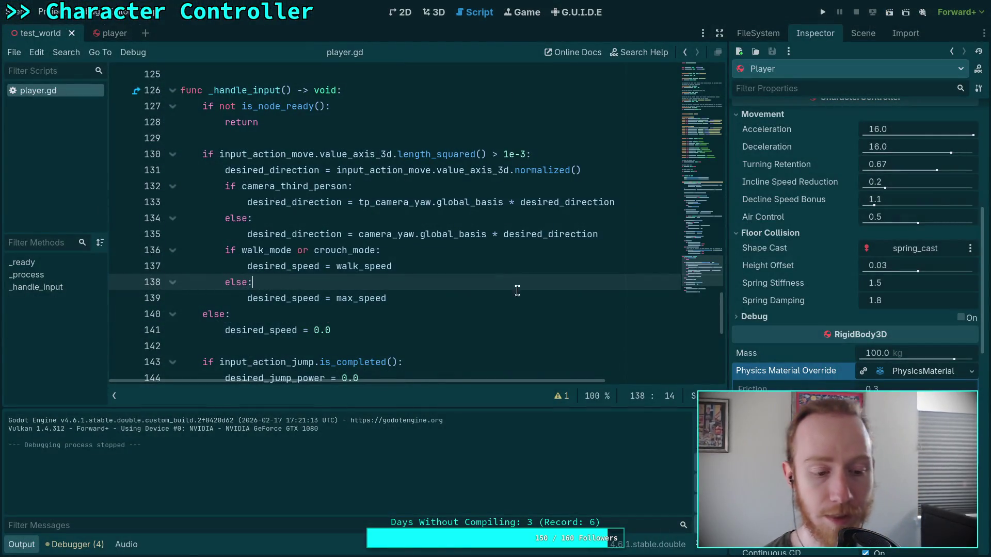
- Add then remove a '# Prevent enabling walk mode' comment under the walk input check, and save player.gd
scroll(358, 338, "up", 8)
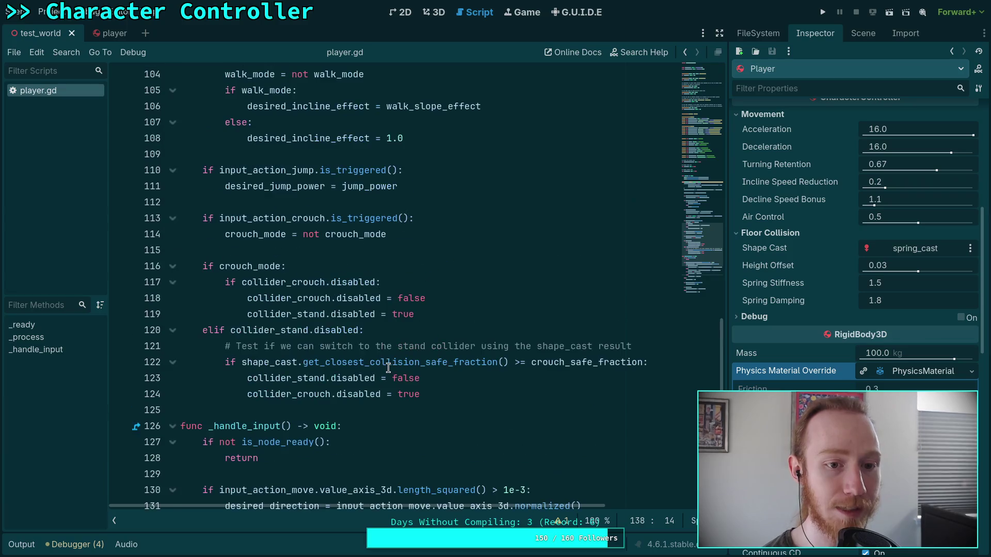
scroll(358, 338, "up", 3)
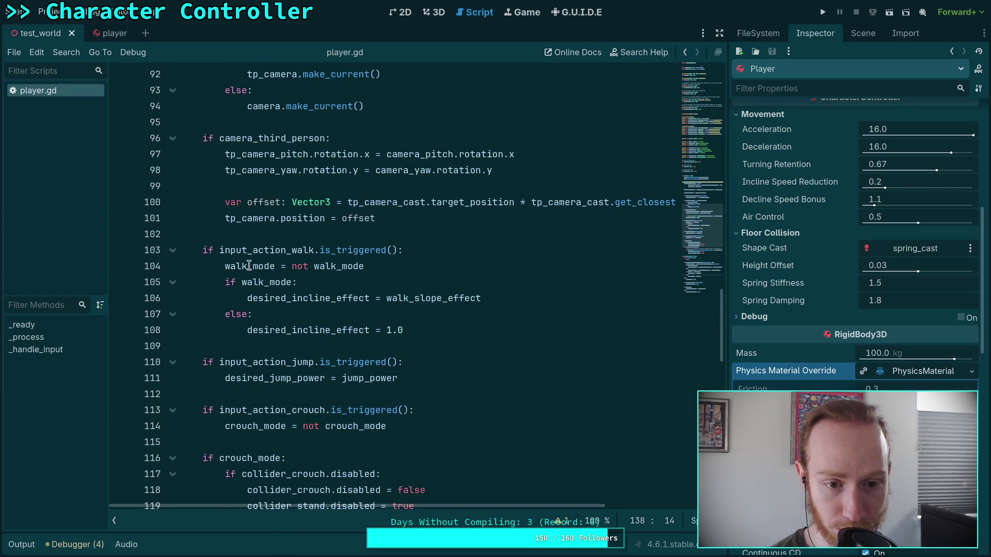
left_click(412, 266)
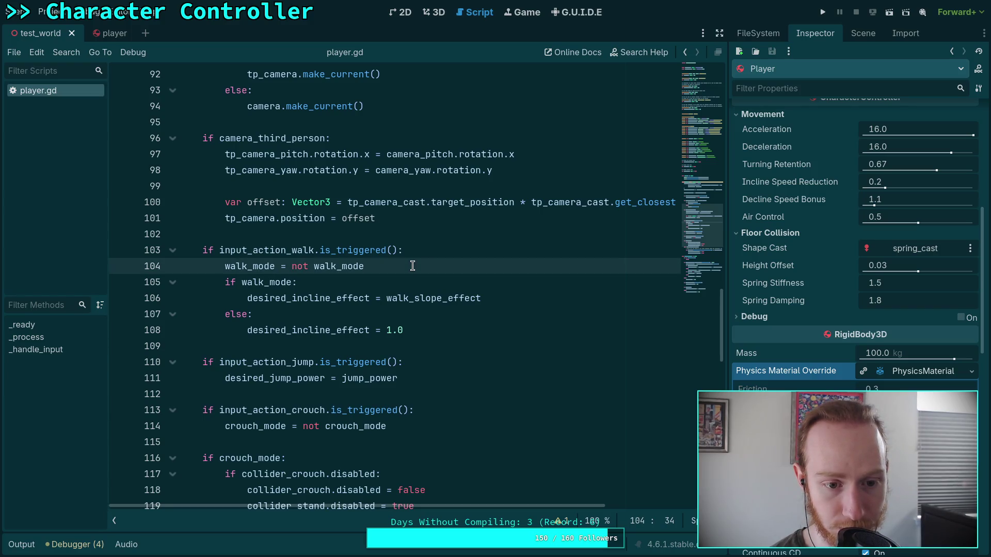
left_click(449, 256)
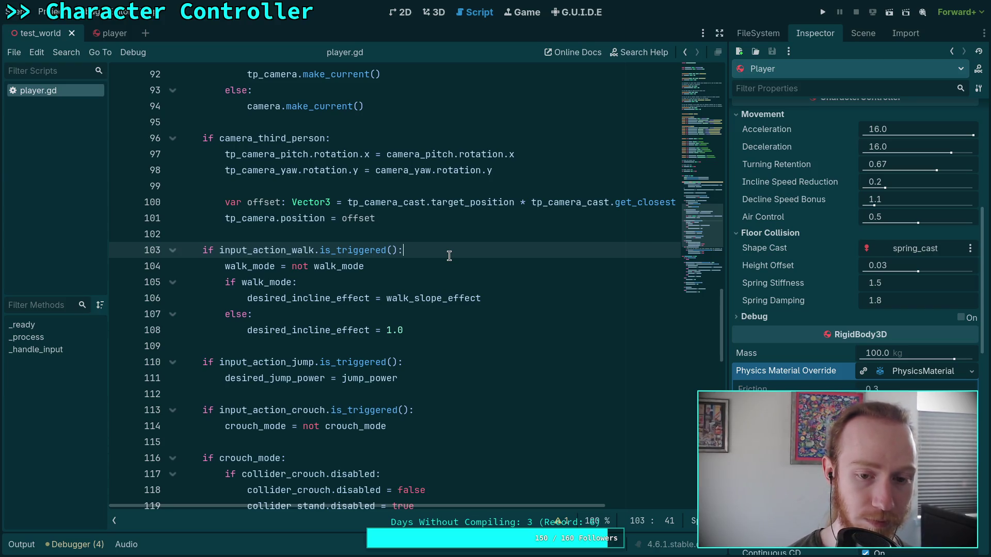
key("Return")
type("if")
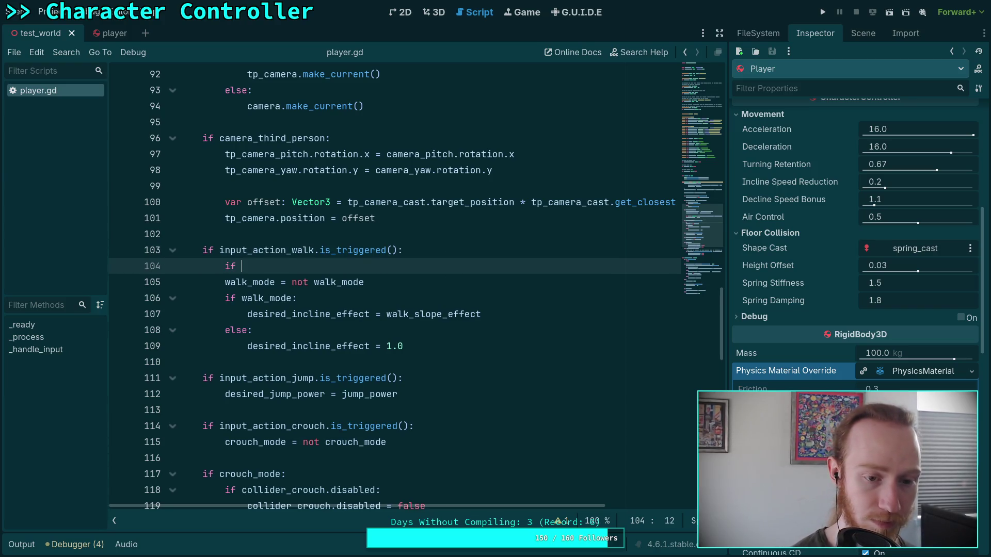
key("BackSpace")
key("BackSpace")
type("# Preven")
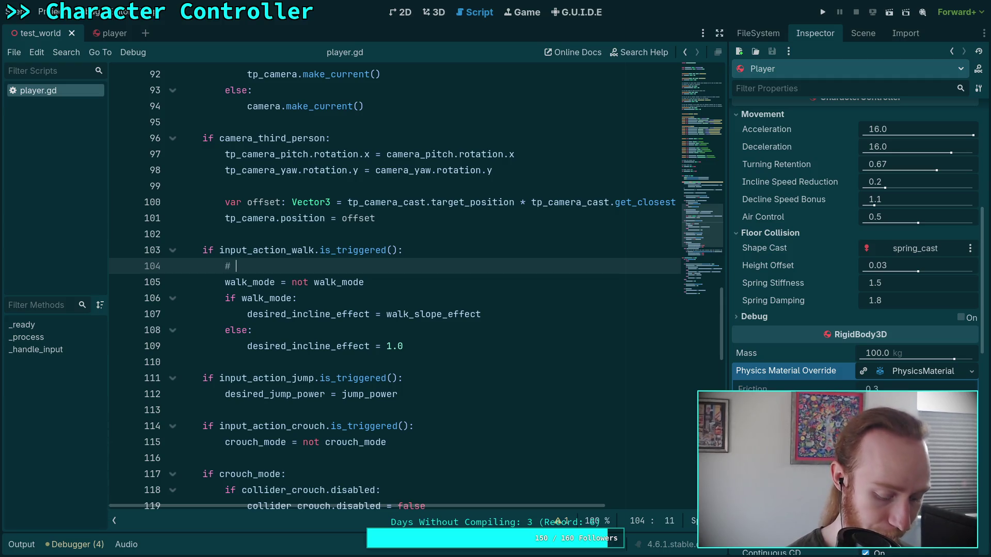
type("t enabli")
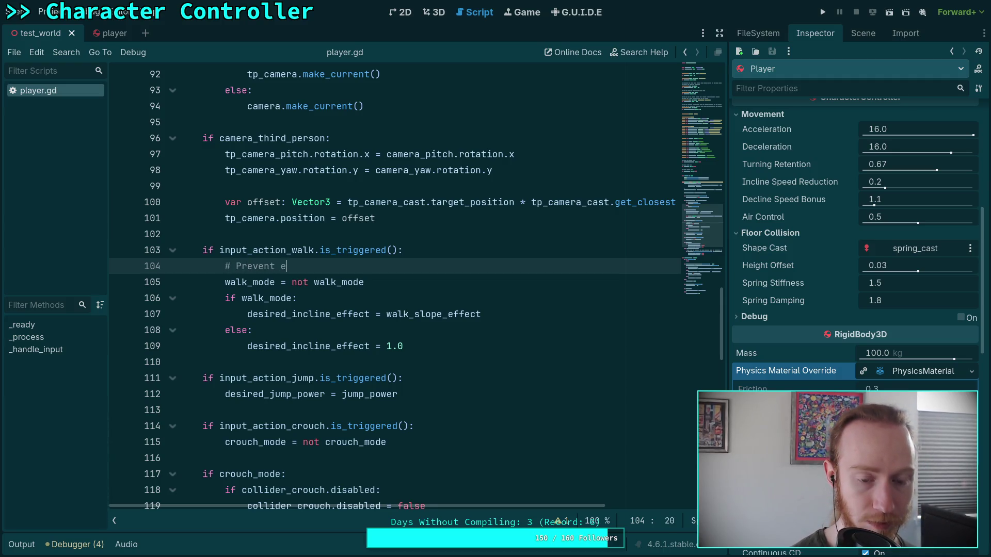
type("ng walk ")
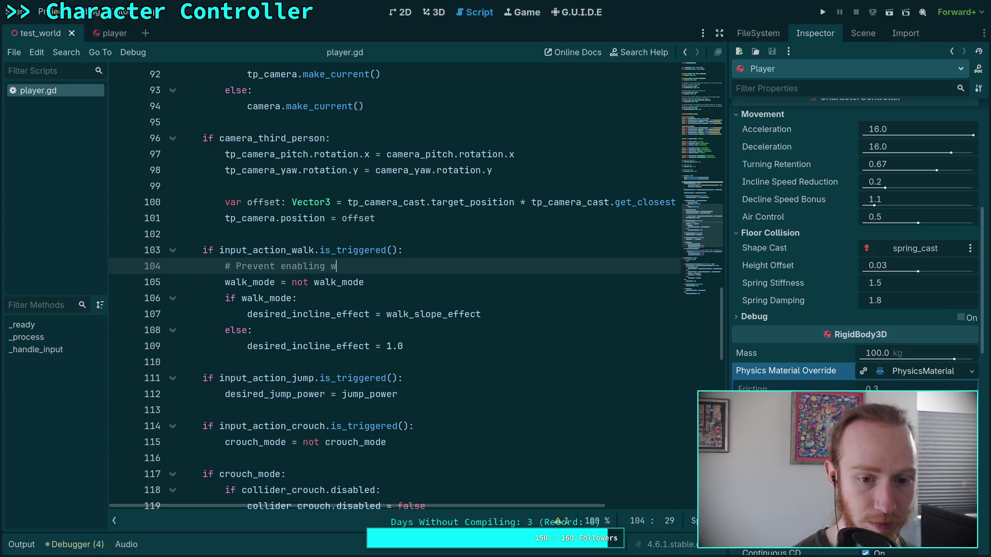
type("mode")
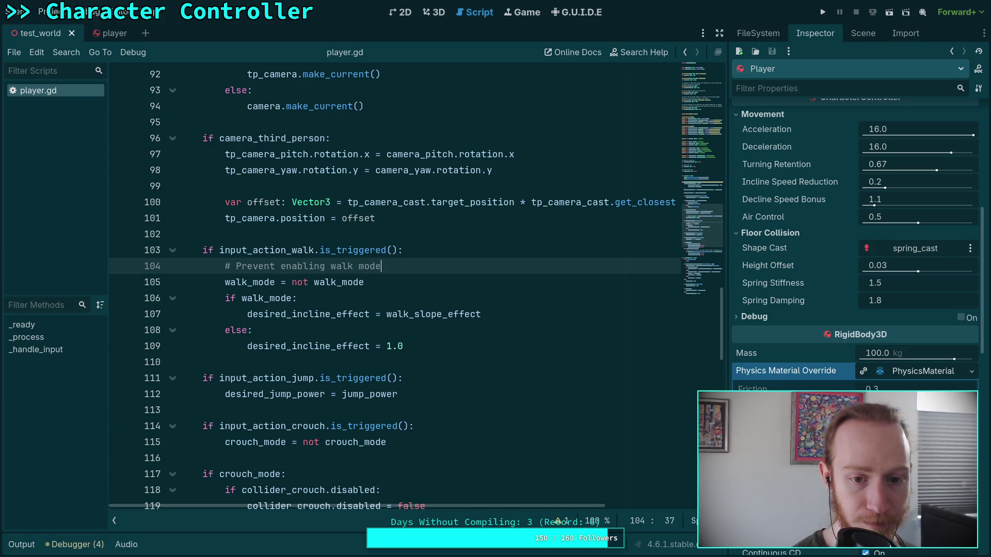
left_click(434, 253, "shift")
key("BackSpace")
key("ctrl+s")
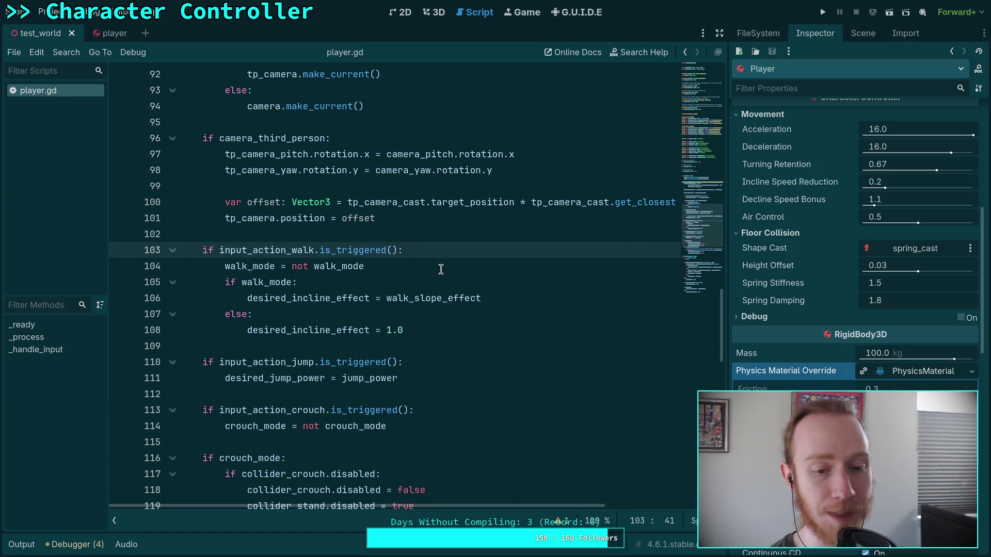
- Look over the surrounding walk-mode code, then go back to the git terminal
left_click(424, 347)
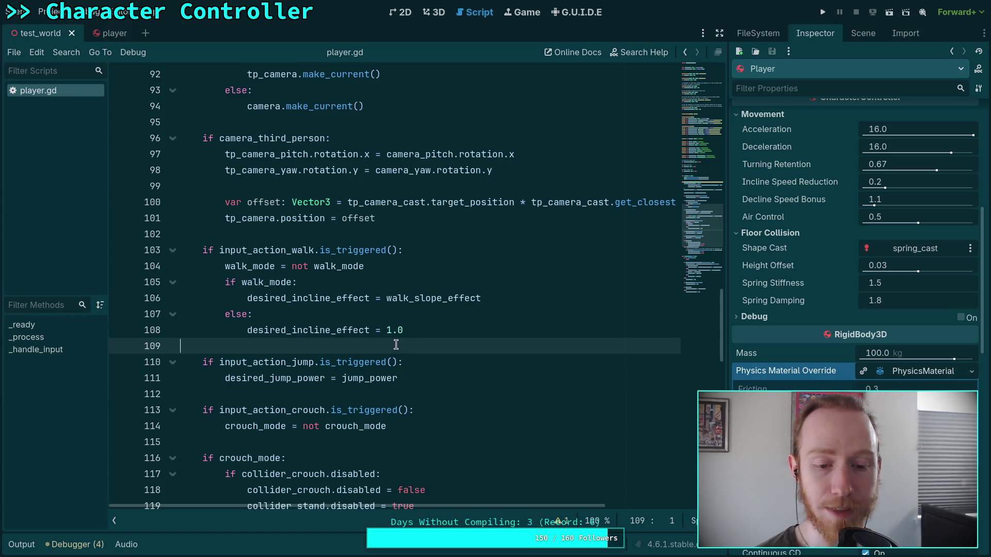
scroll(418, 339, "down", 1)
scroll(417, 356, "up", 1)
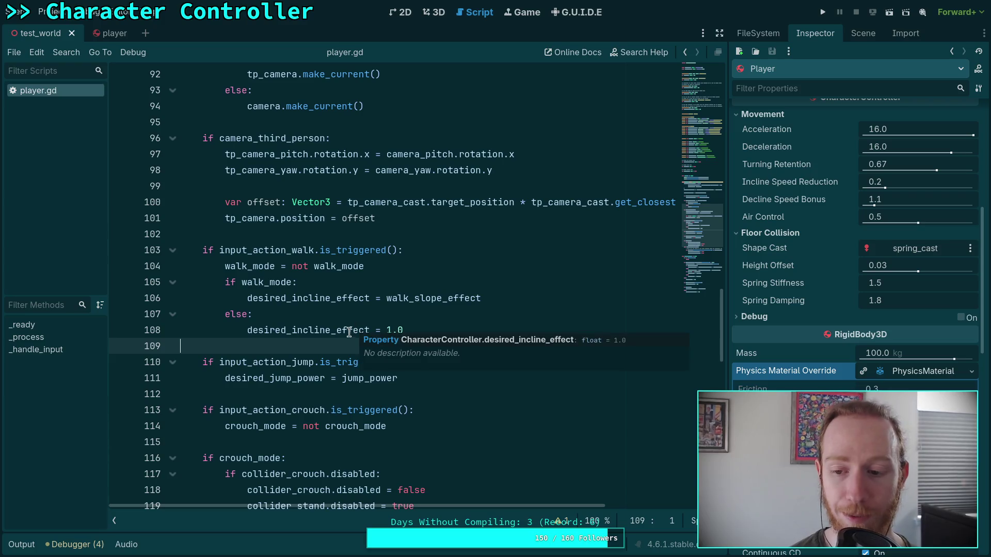
scroll(294, 341, "down", 2)
scroll(293, 341, "down", 1)
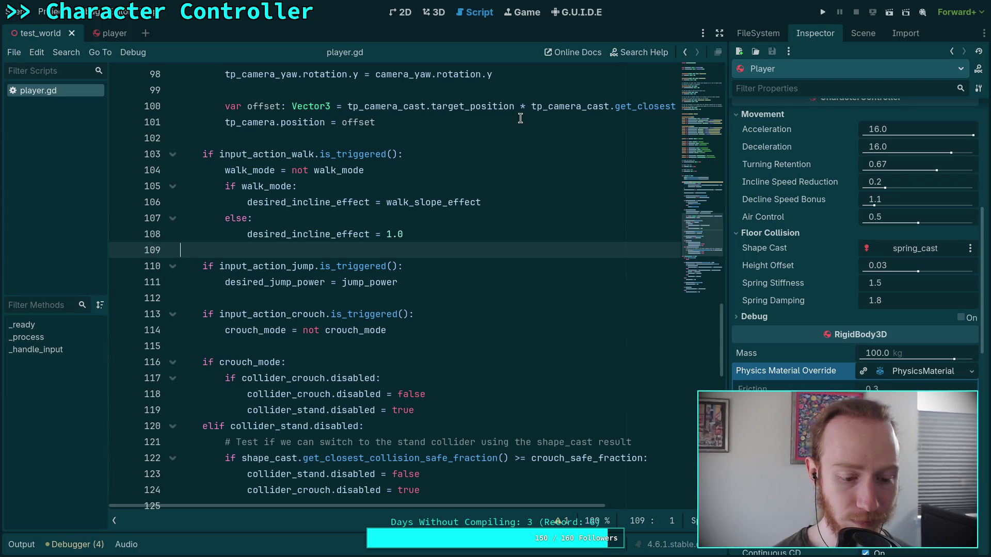
key("super+1")
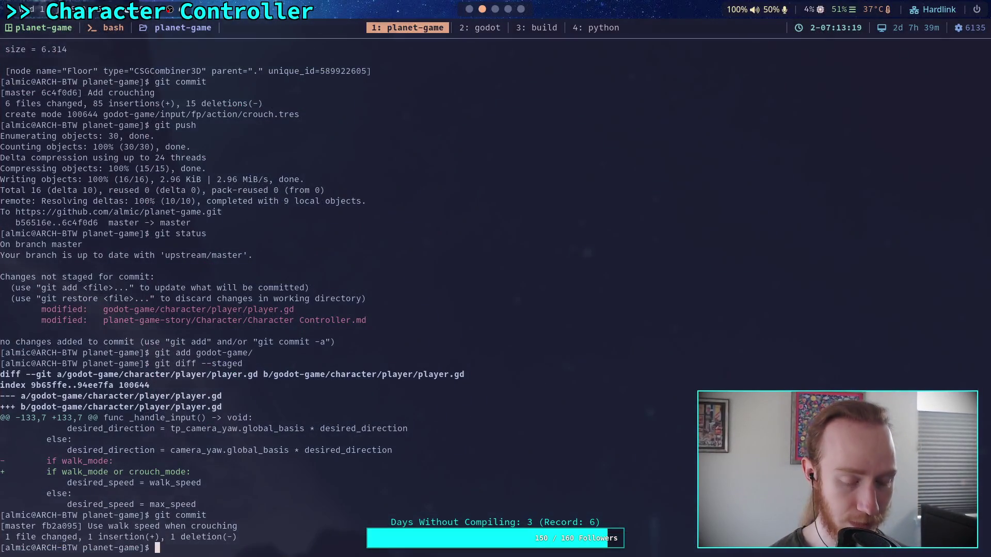
- Mark the 'ON PLAYER: Crouching' task done in Obsidian and return to Godot's 3D view
key("super+2")
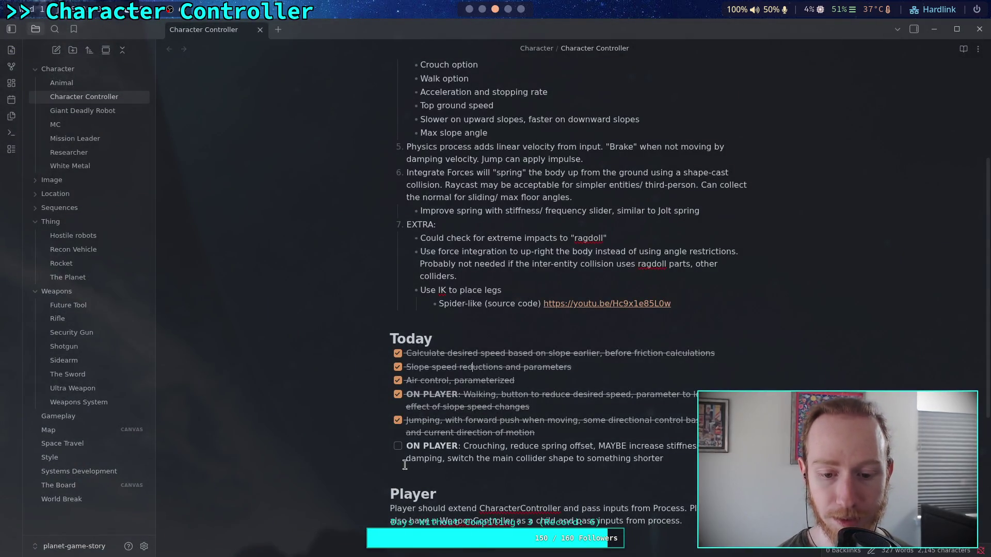
left_click(397, 446)
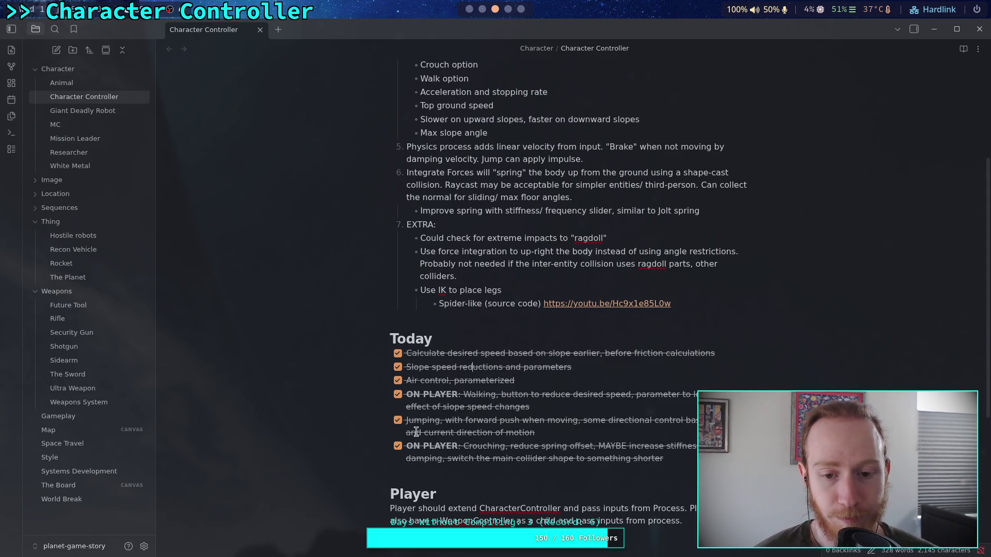
key("alt+Tab")
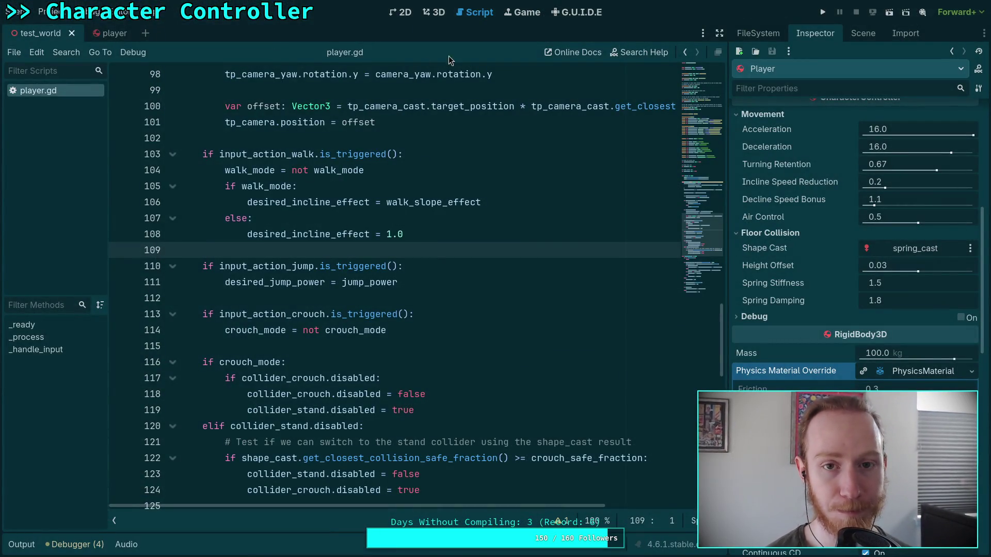
left_click(430, 16)
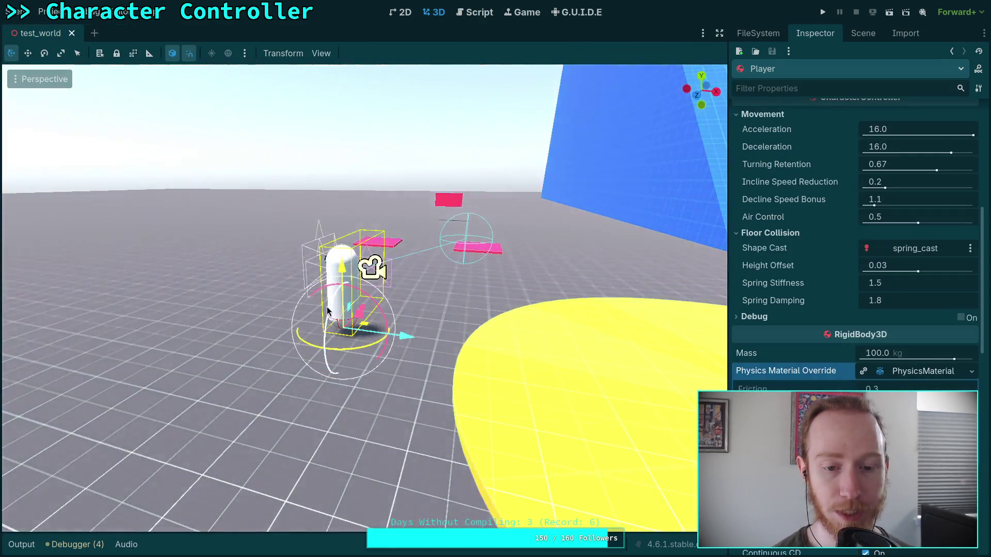
- Orbit the test world back onto the player capsule, then glance at the notes again
mouse_move(328, 310)
left_mouse_down()
mouse_move(457, 429)
mouse_move(219, 467)
mouse_move(348, 427)
mouse_move(249, 276)
mouse_move(157, 287)
mouse_move(255, 205)
mouse_move(614, 268)
mouse_move(630, 327)
mouse_move(327, 309)
left_mouse_up()
left_click_drag(336, 196, 7, 461)
key("alt+Tab")
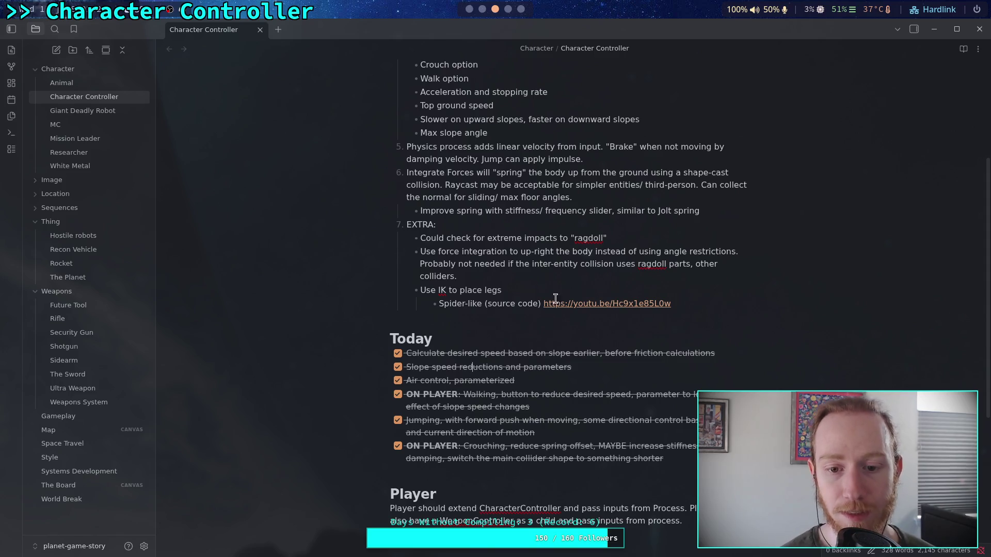
scroll(556, 299, "up", 4)
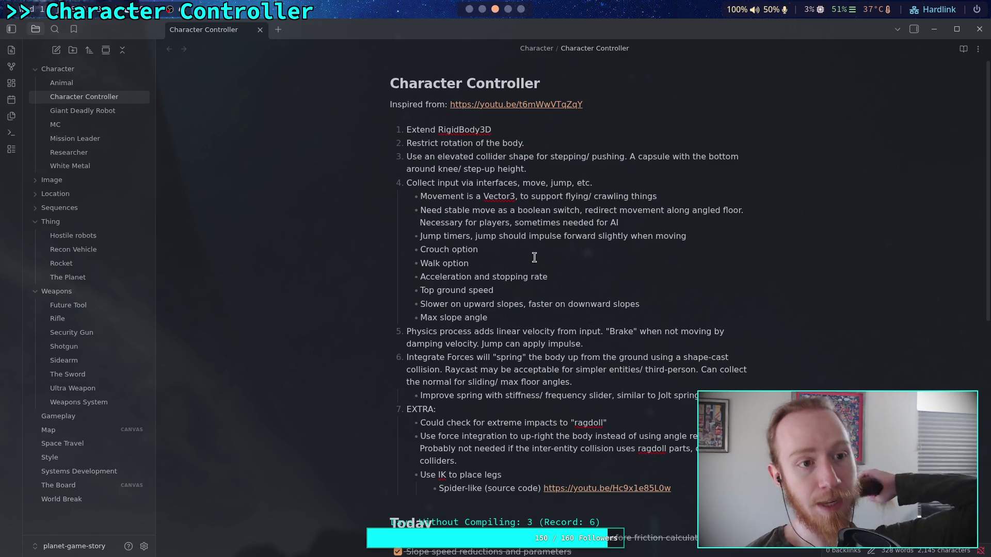
left_click(473, 8)
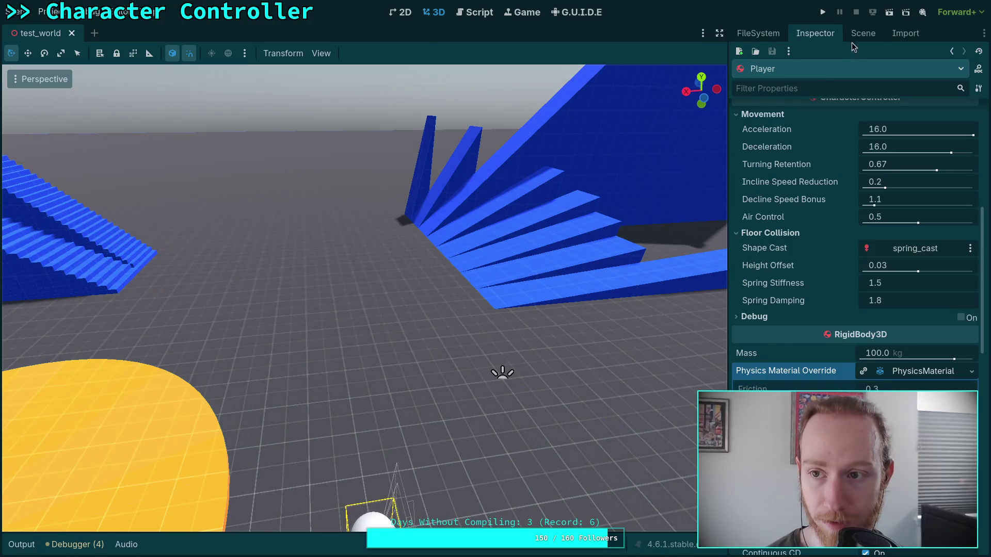
- Collapse the Player, Step, BigRamp, Elevator and MovingSlope nodes and select the World root
left_click(861, 33)
left_click(741, 100)
left_click(741, 124)
left_click(741, 149)
left_click(741, 187)
left_click(741, 211)
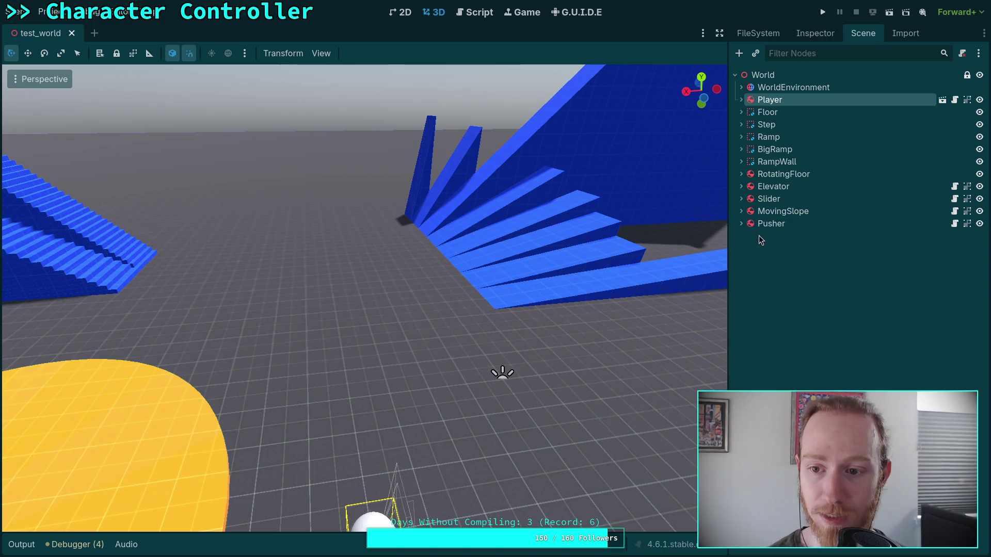
left_click(772, 74)
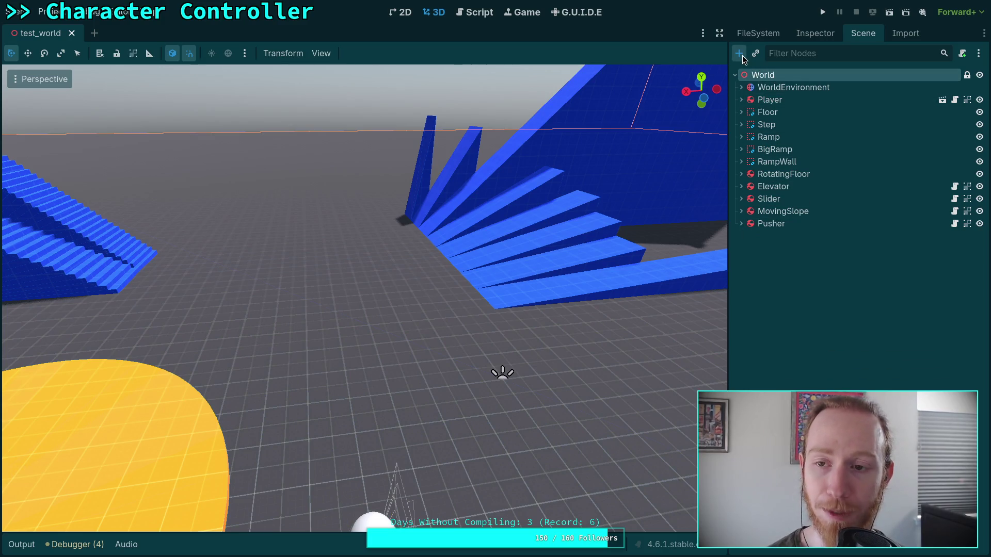
- Add a RigidBody3D under World and rename it Cube
left_click(738, 54)
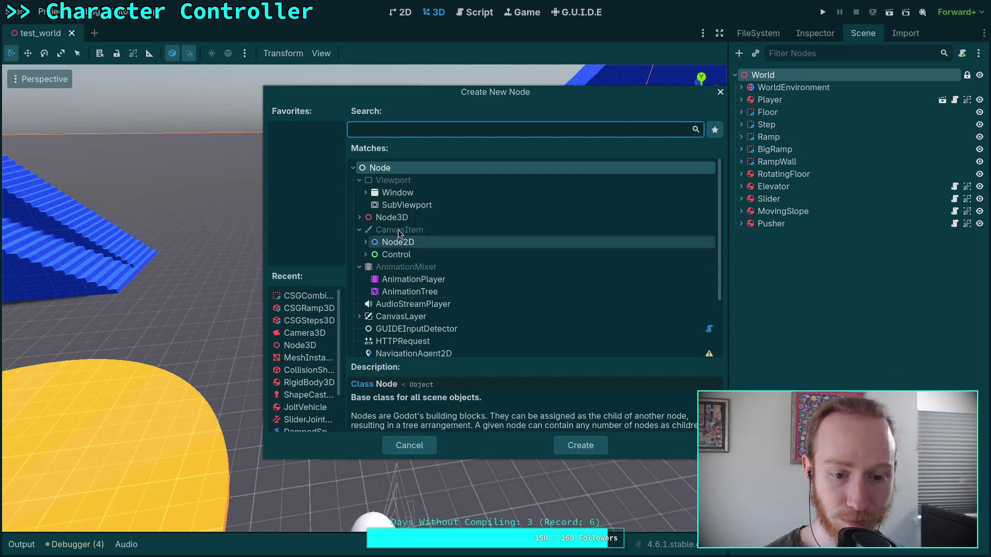
double_click(300, 382)
left_click(794, 236)
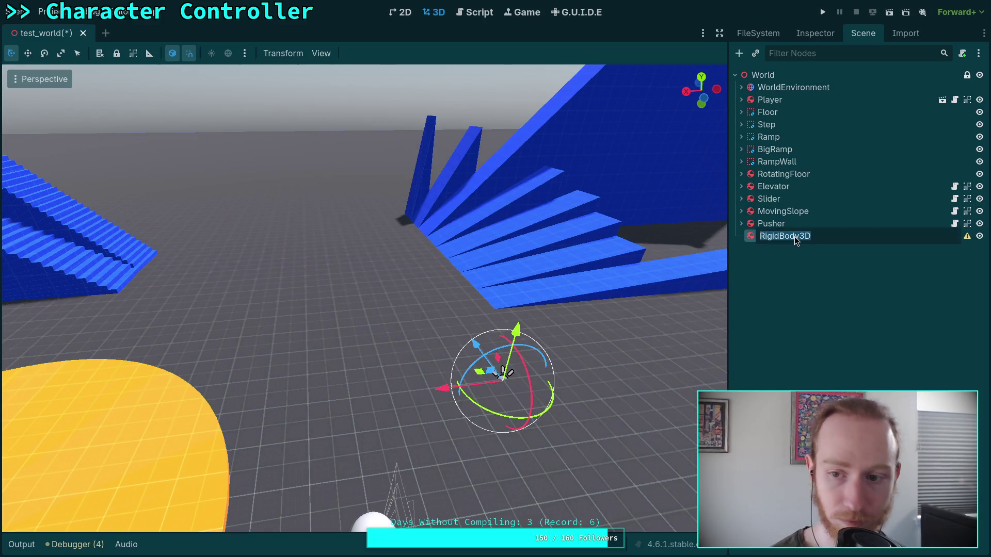
type("Cu")
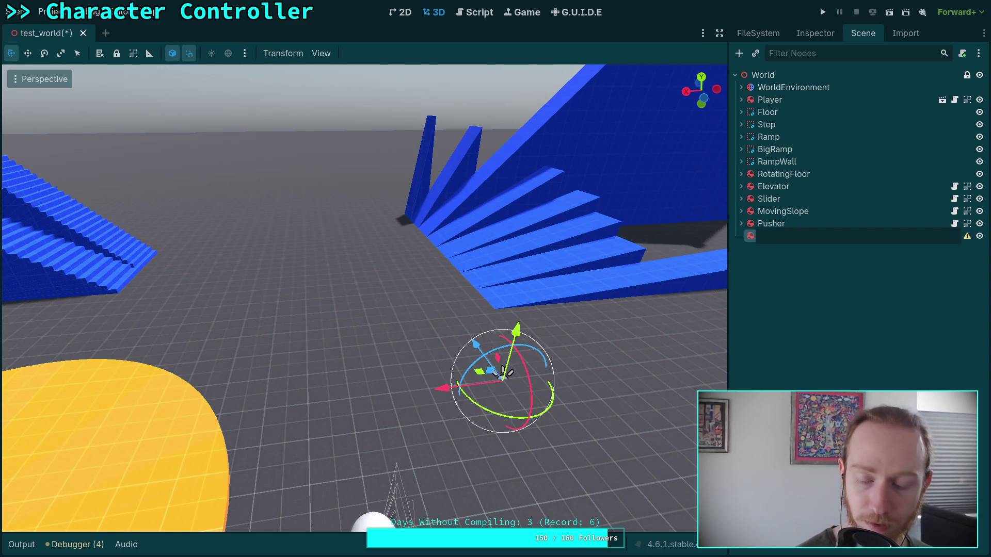
type("be")
key("Return")
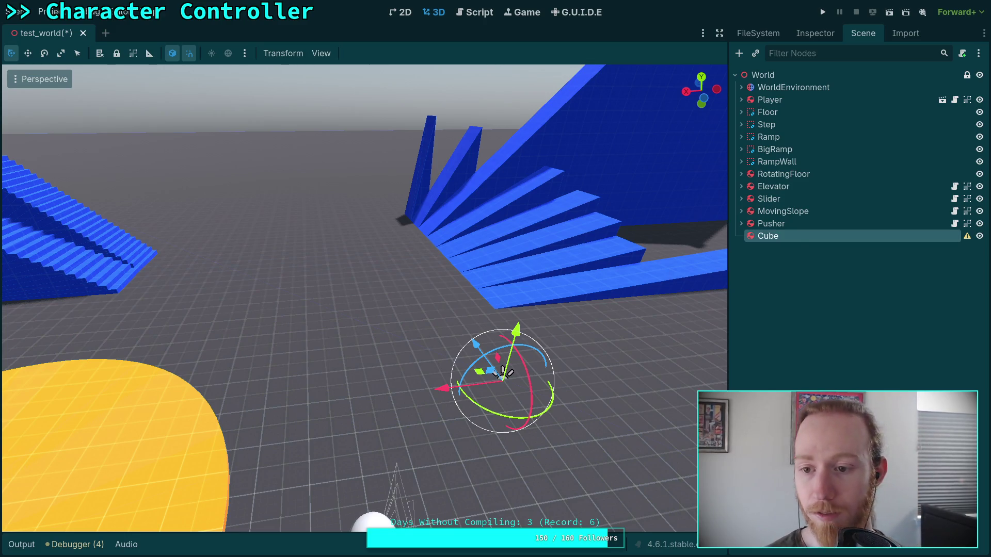
- Clear the Cube's default 1.0 mass value in the Inspector
left_click(815, 34)
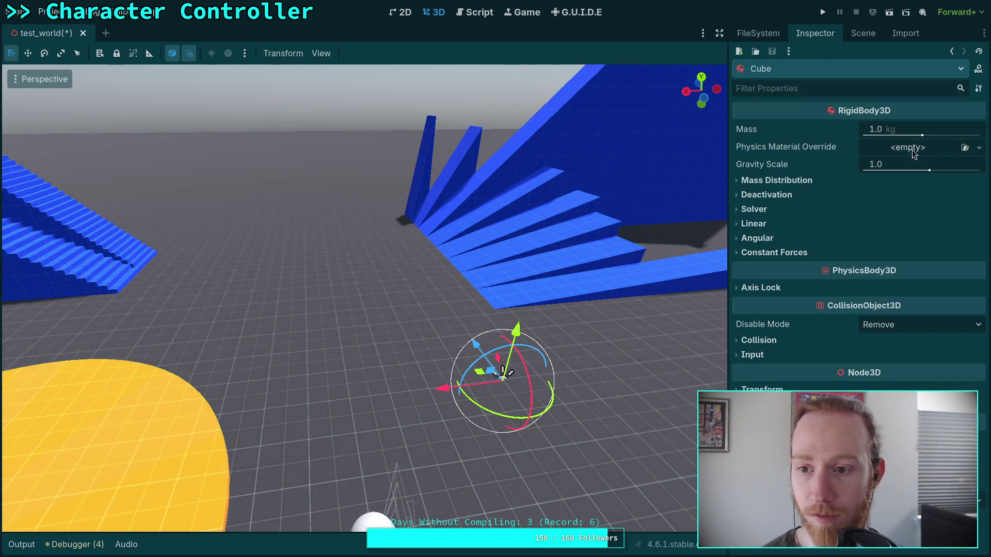
left_click(887, 132)
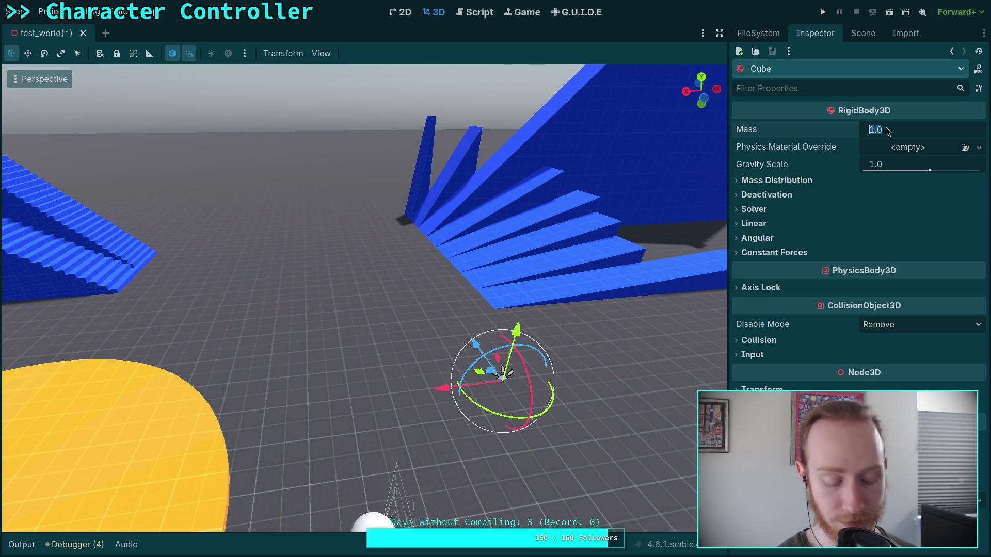
key("Right")
key("BackSpace")
key("BackSpace")
key("BackSpace")
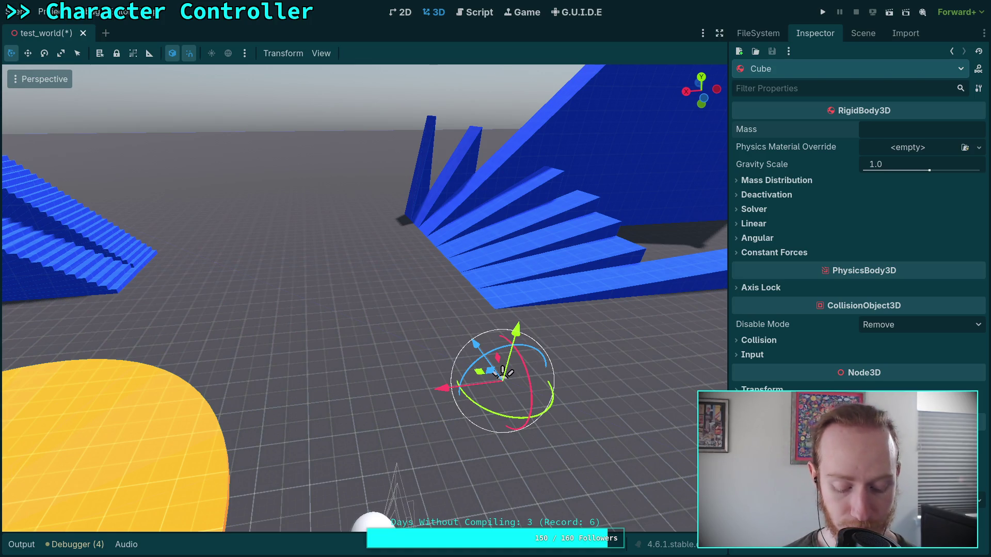
key("super+2")
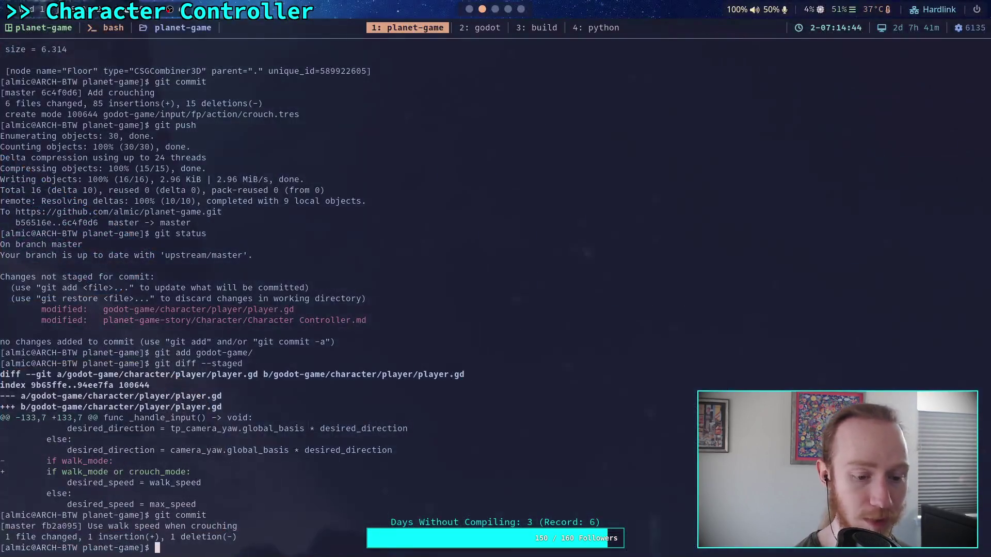
- Evaluate 0.5 × 0.5 × 0.5 × 1000 = 125.0 in the Python REPL for the Cube's mass
key("ctrl+b")
type("4")
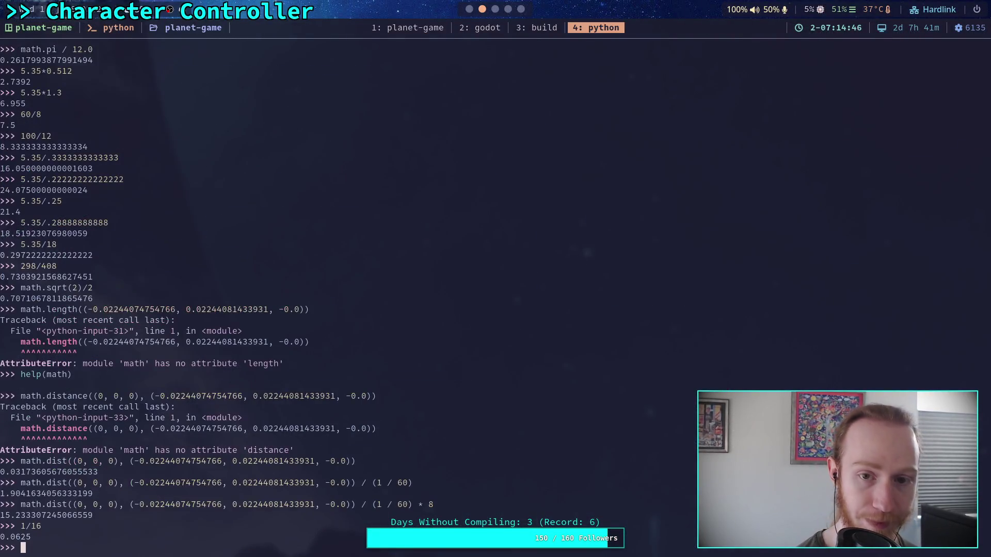
type("[.")
key("BackSpace")
key("BackSpace")
type("0.6")
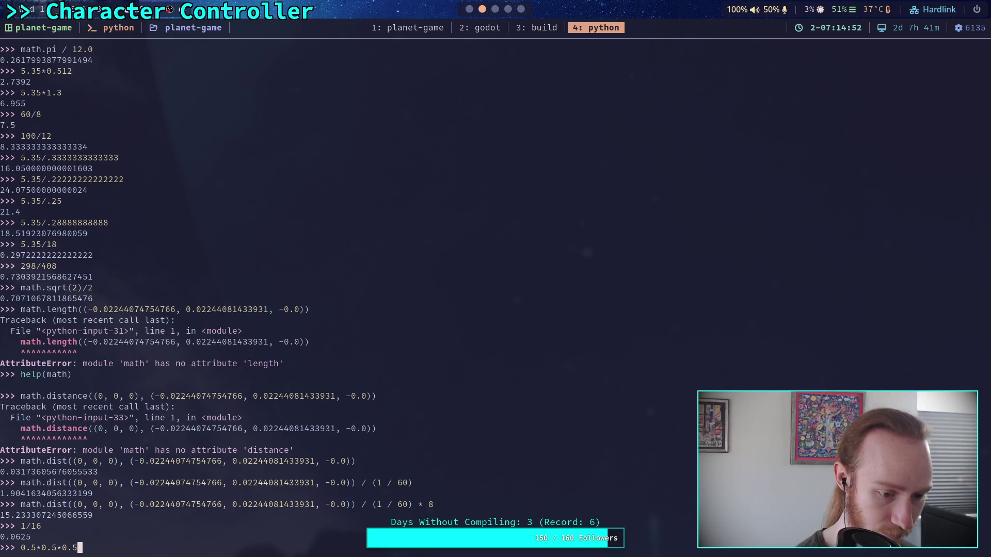
key("Return")
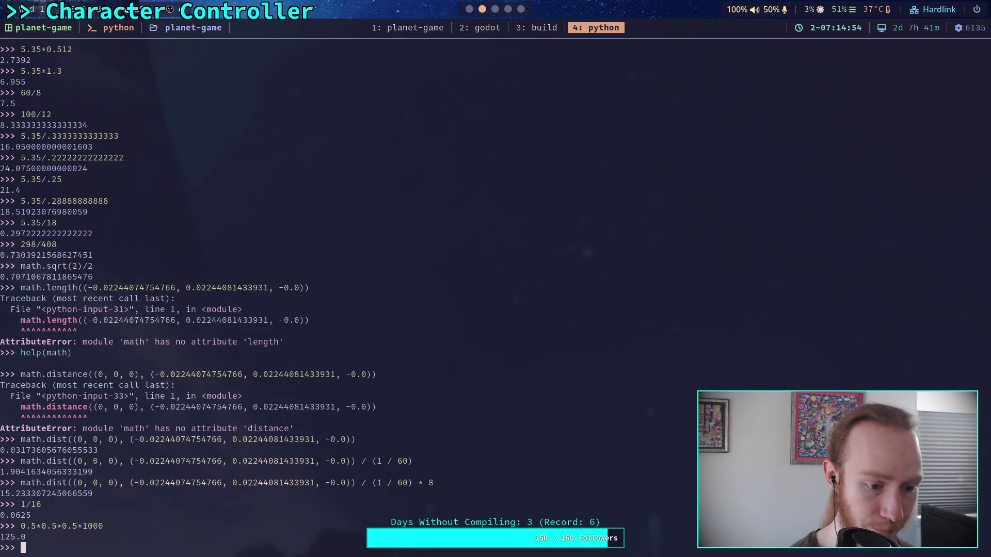
key("super+2")
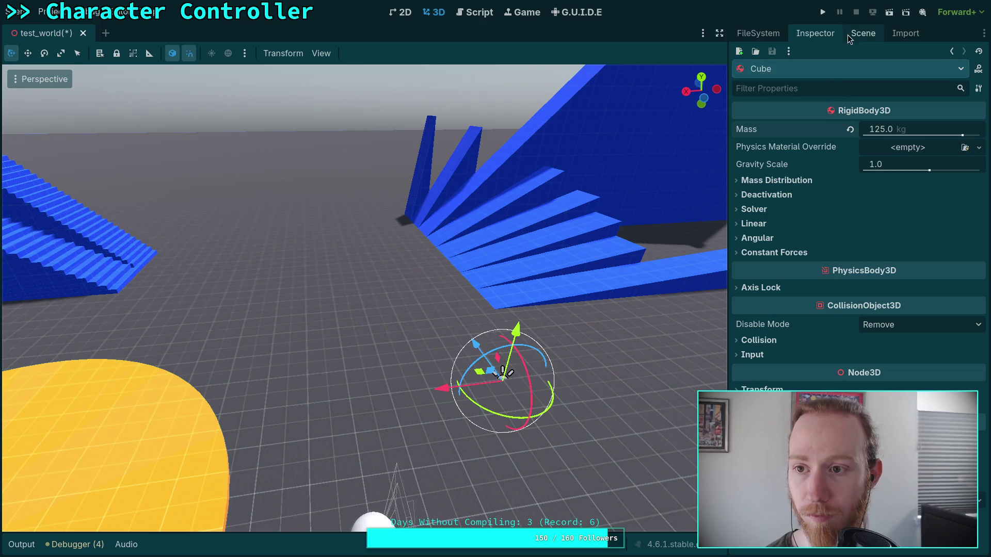
- Give the Cube a new PhysicsMaterial override with friction 0.6, then start adding a child node
left_click(771, 228)
left_click(771, 226)
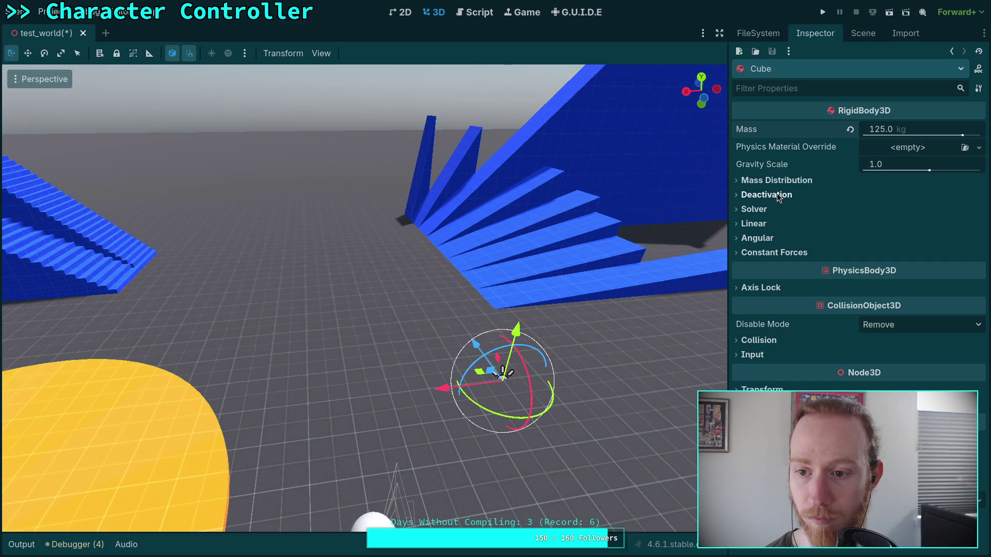
left_click(908, 147)
left_click(919, 180)
left_click(899, 151)
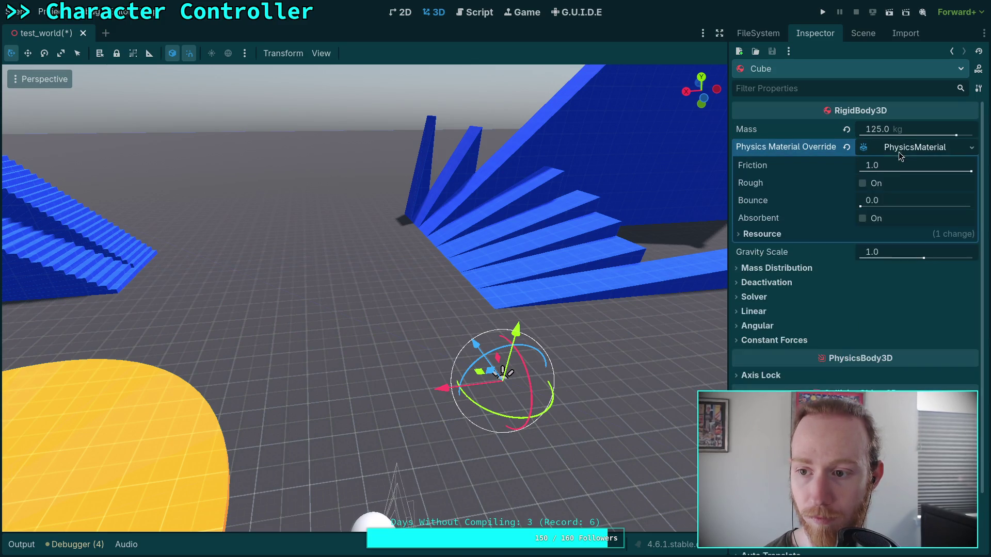
left_click(894, 165)
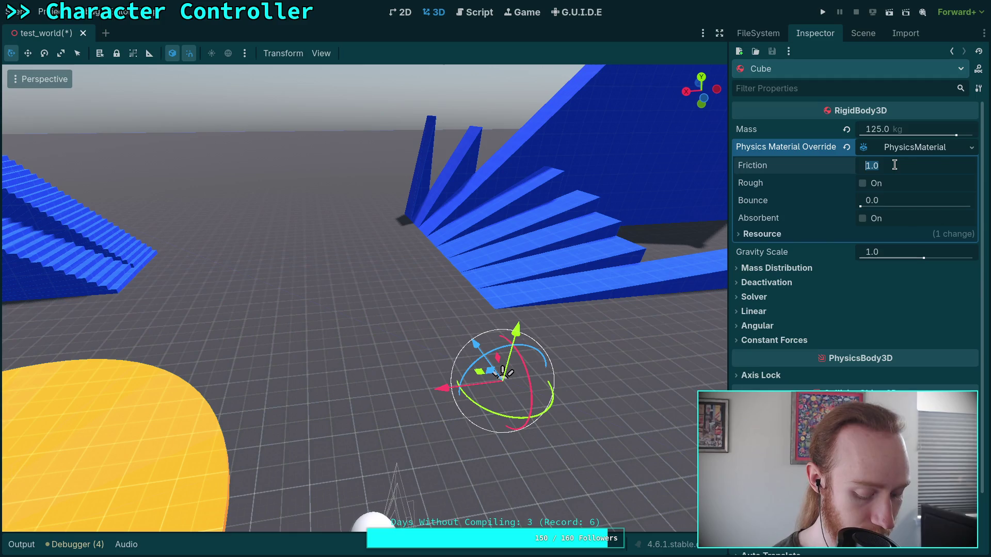
left_click(857, 33)
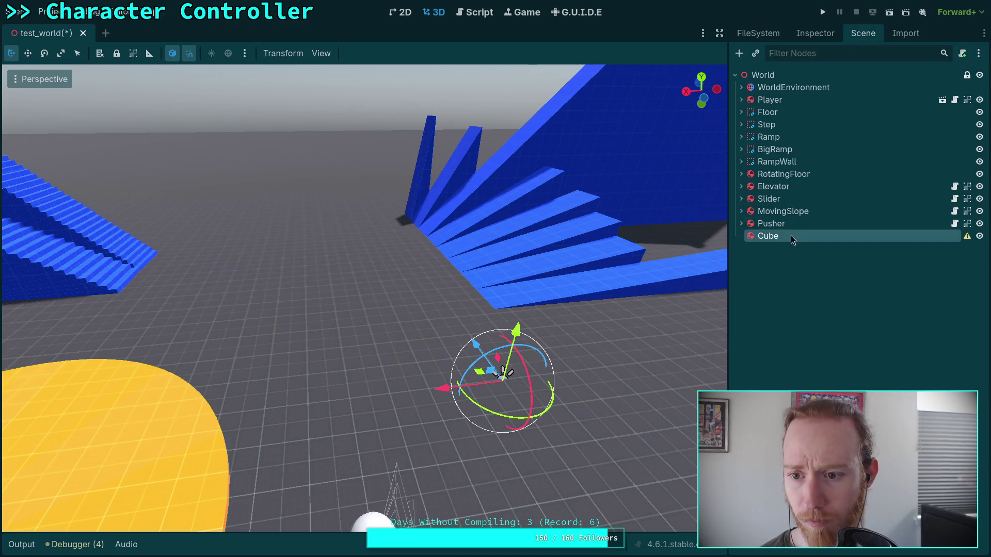
left_click(733, 53)
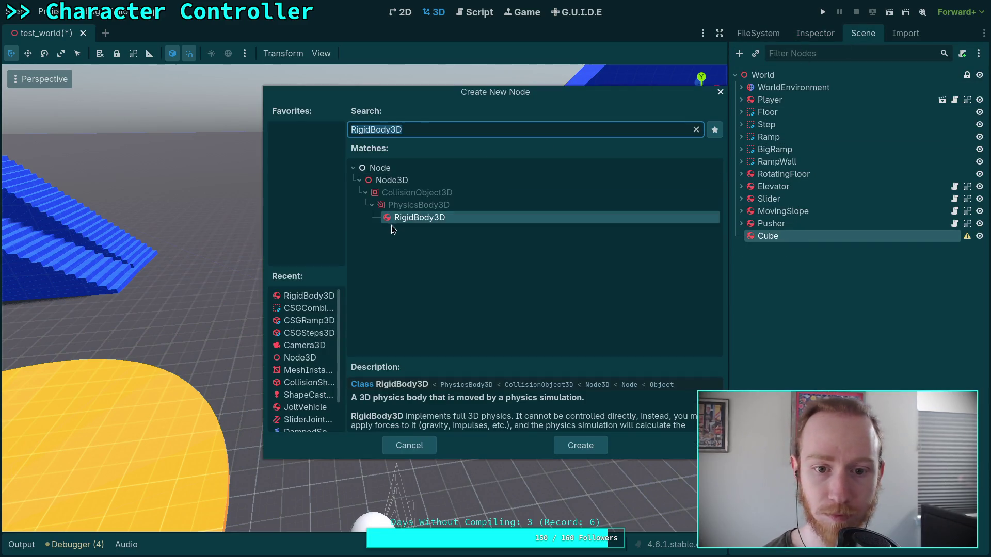
- Add a CollisionShape3D under Cube with a new BoxShape3D shape
left_click(299, 385)
double_click(297, 386)
left_click(822, 34)
left_click(895, 132)
left_click(897, 189)
left_click(912, 130)
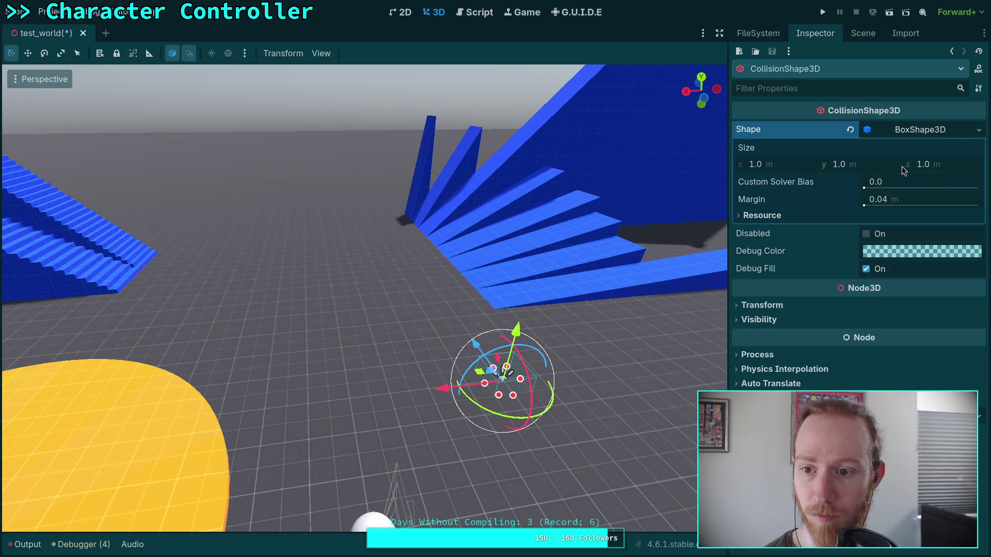
mouse_move(601, 262)
left_mouse_down()
mouse_move(547, 256)
mouse_move(601, 262)
left_mouse_up()
- Set the collision box size to 0.5 × 0.5 × 0.5
left_click(768, 170)
key("BackSpace")
type(".5")
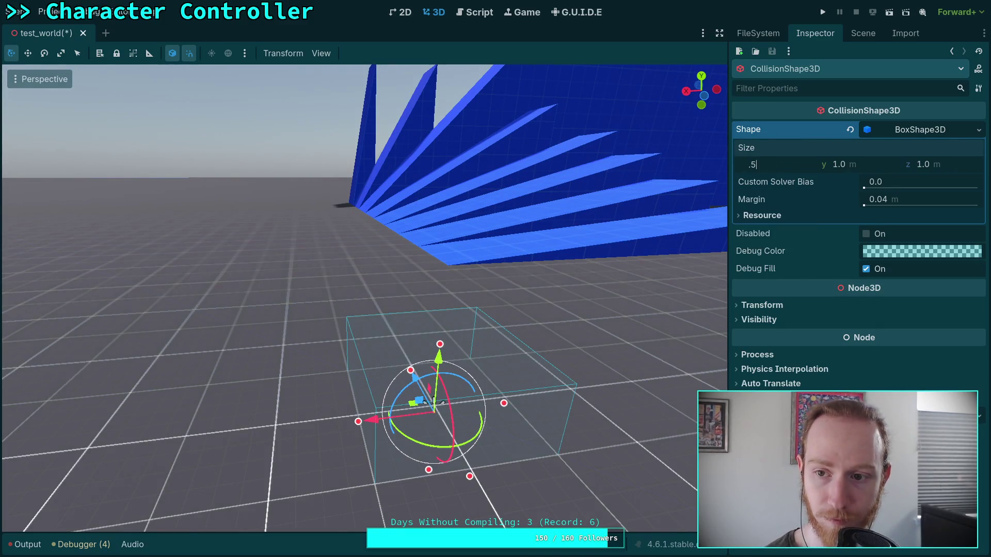
left_click(856, 165)
type(".5")
left_click(918, 164)
key("BackSpace")
key("Return")
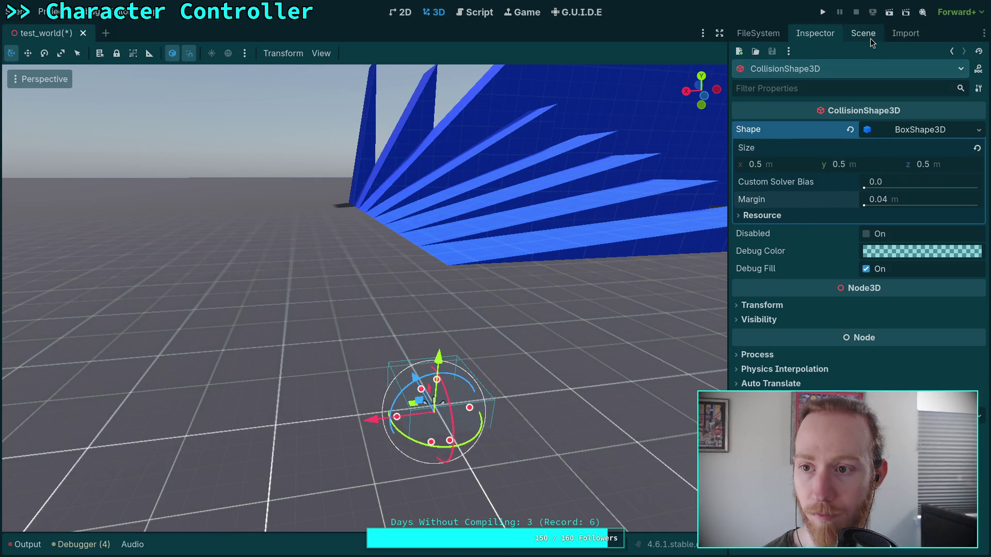
- Review the Cube's physics properties, then start adding another child node under Cube
left_click(867, 38)
left_click(813, 34)
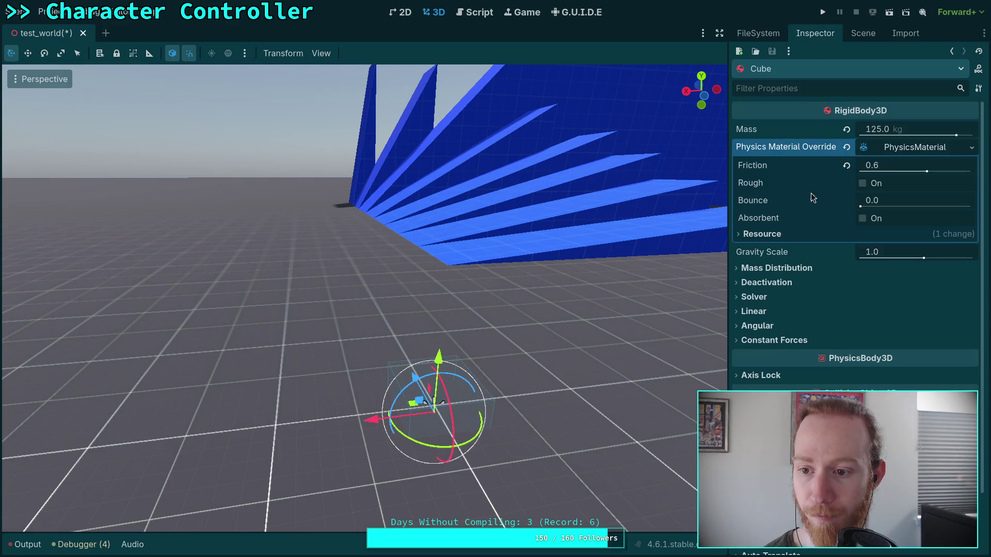
scroll(780, 348, "down", 3)
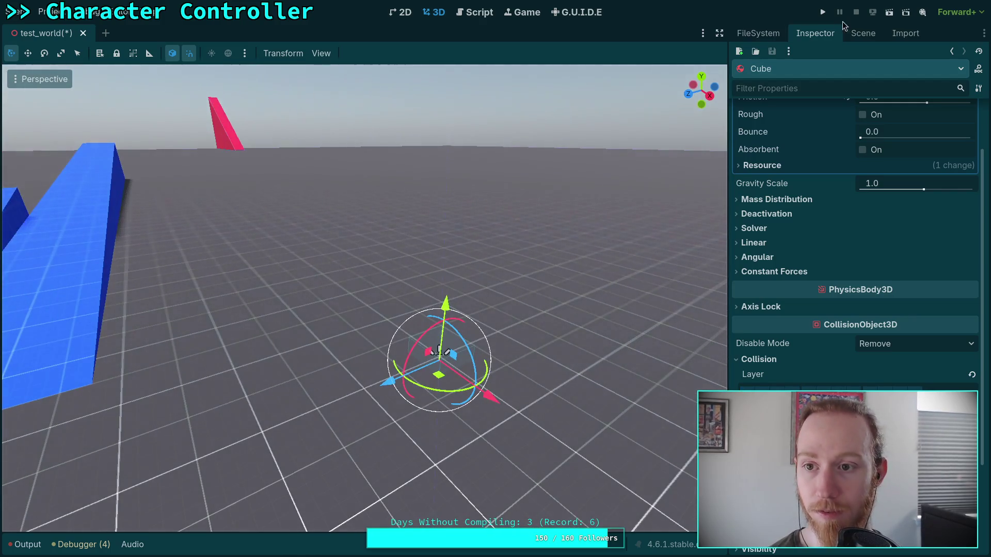
left_click(853, 33)
right_click(769, 236)
left_click(835, 262)
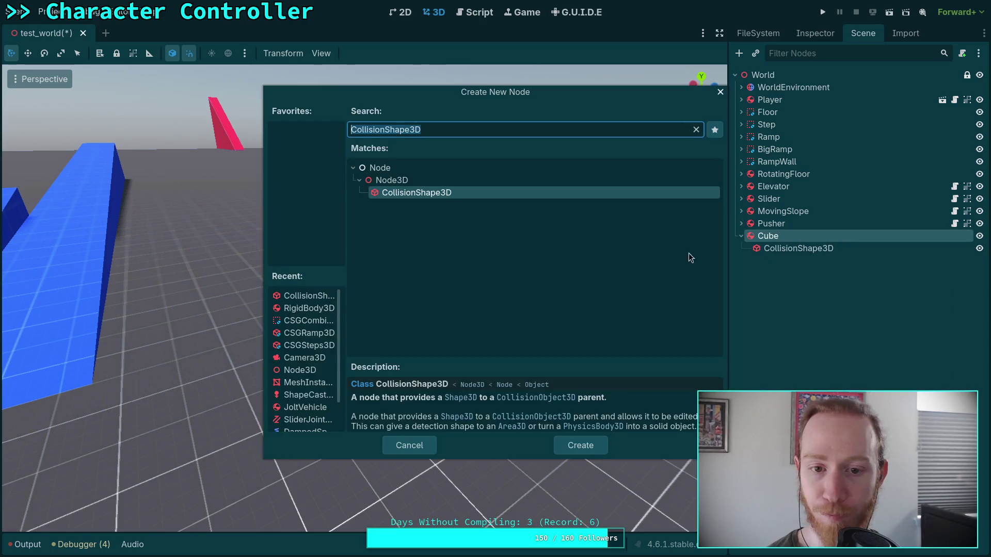
- Add a MeshInstance3D under Cube and give it a BoxMesh
type("mesh")
double_click(416, 258)
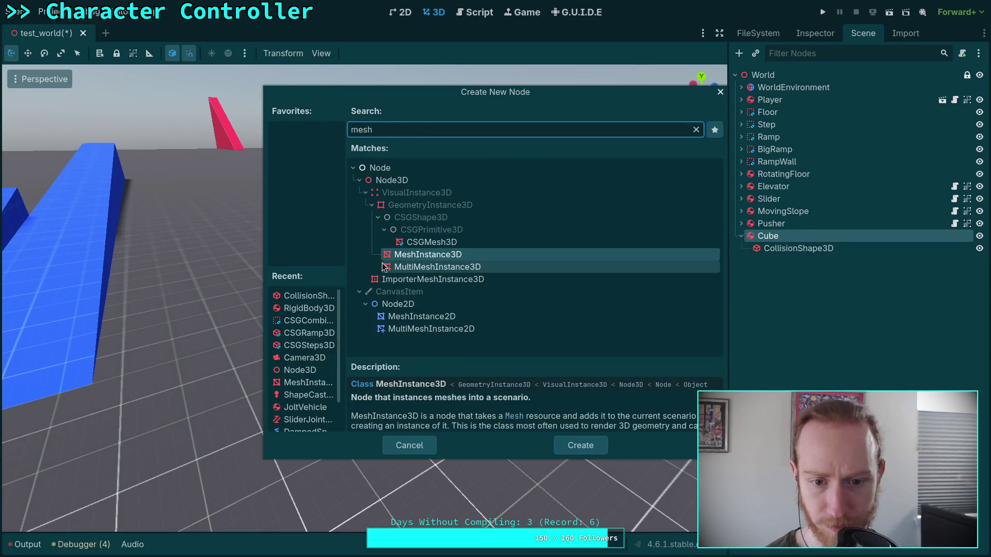
left_click(809, 34)
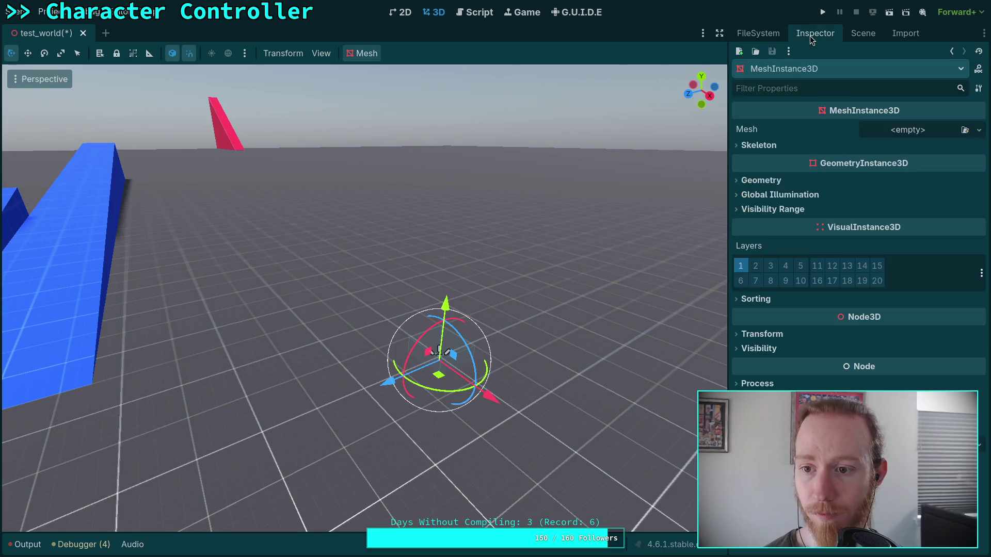
left_click(898, 131)
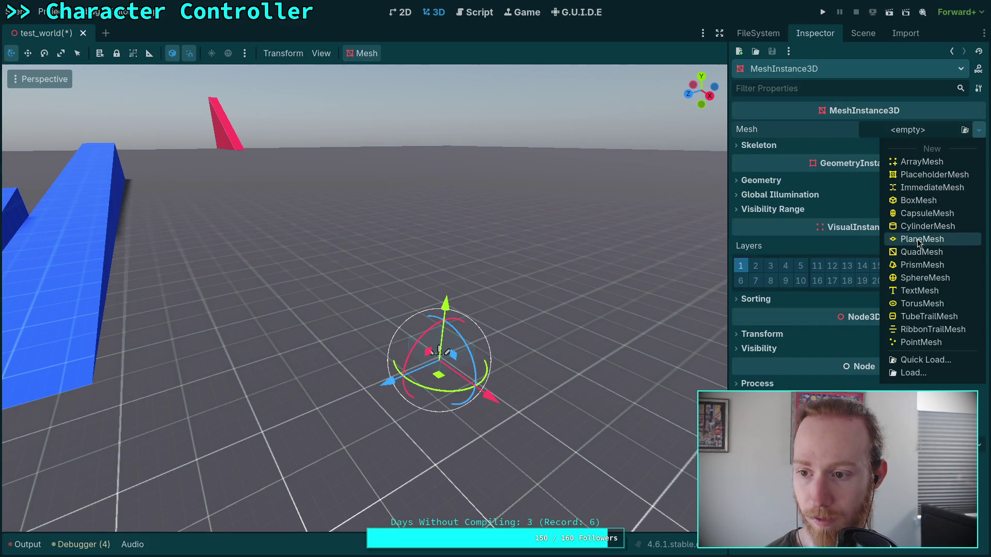
left_click(917, 200)
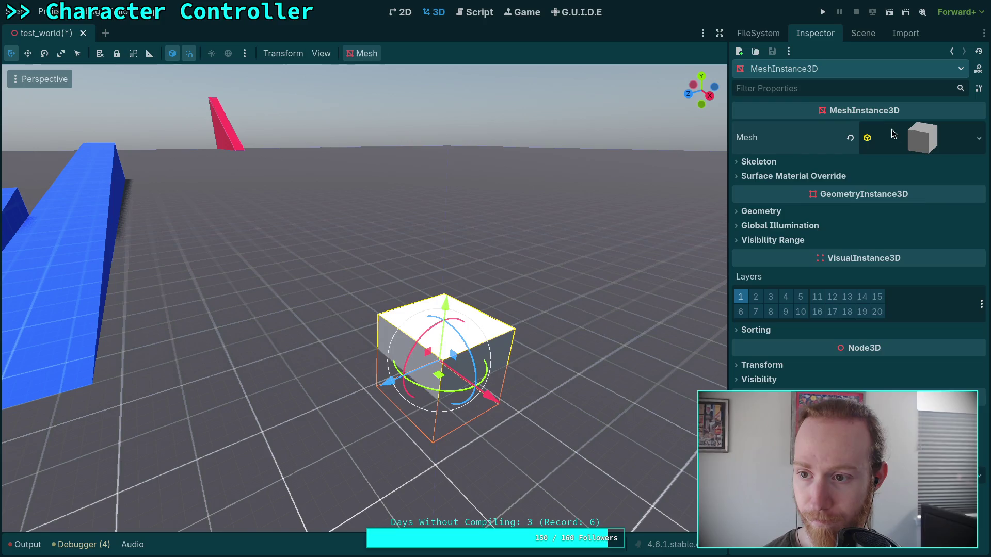
left_click(890, 132)
- Set the box mesh size to 0.5 × 0.5 × 0.5
left_click(778, 264)
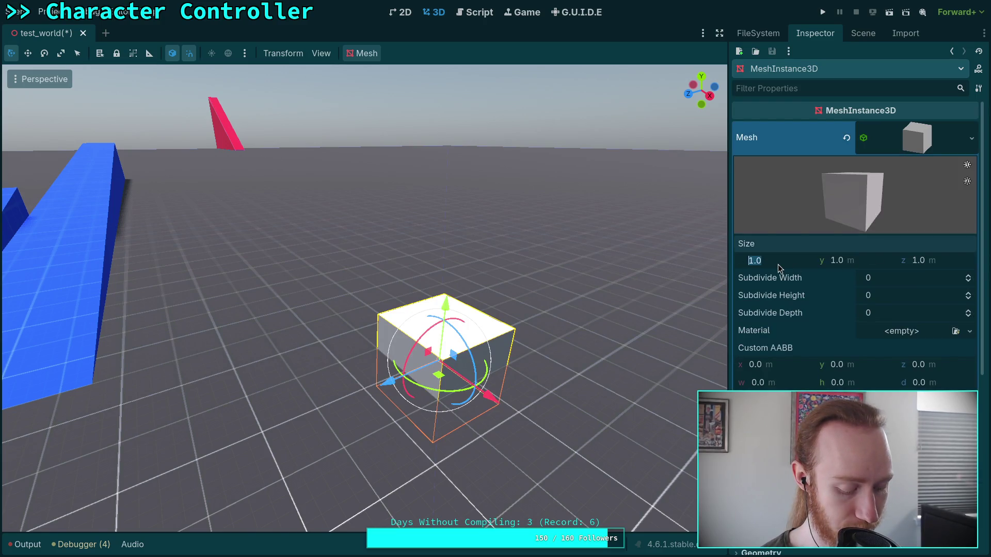
type(".5")
left_click(877, 259)
type(".5")
left_click(940, 261)
type(".5")
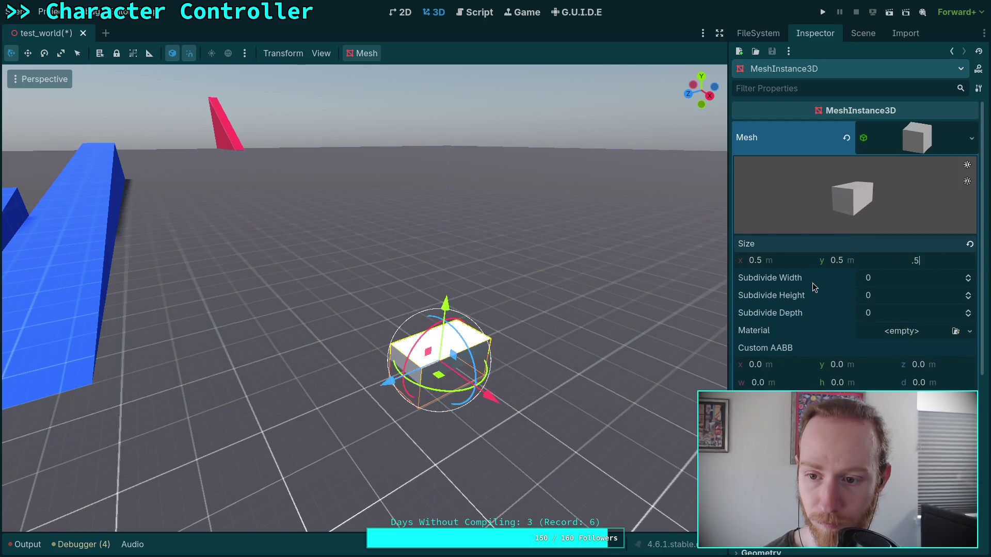
key("Return")
- Give the box mesh a new StandardMaterial3D with the orange texture as albedo
left_click(908, 333)
left_click(955, 331)
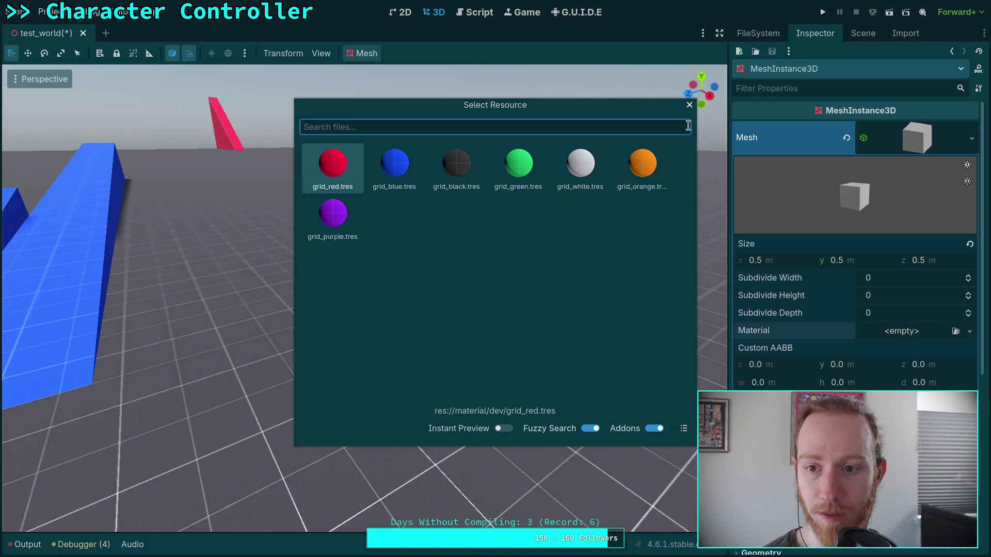
left_click(689, 104)
left_click(969, 330)
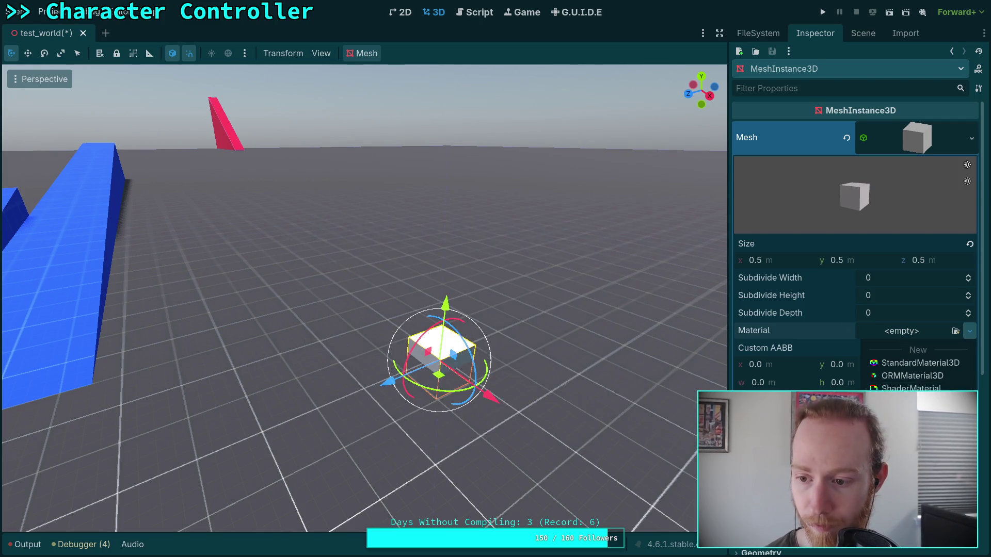
left_click(918, 364)
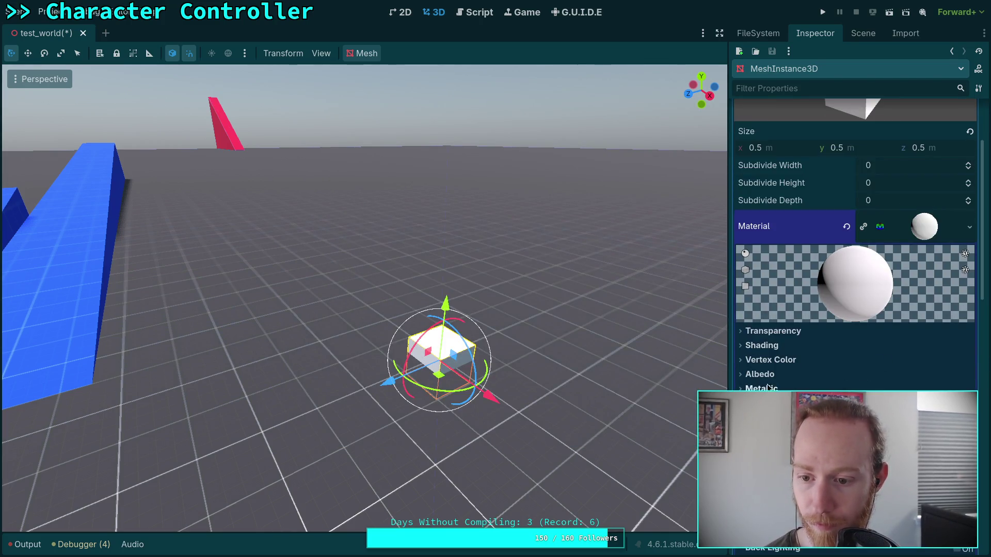
left_click(760, 374)
left_click(969, 407)
key("Escape")
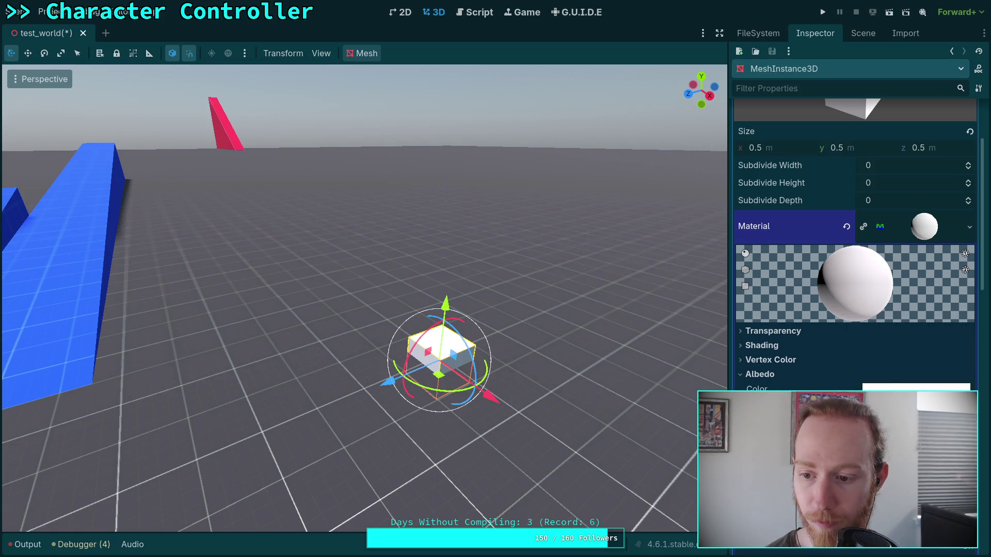
double_click(394, 160)
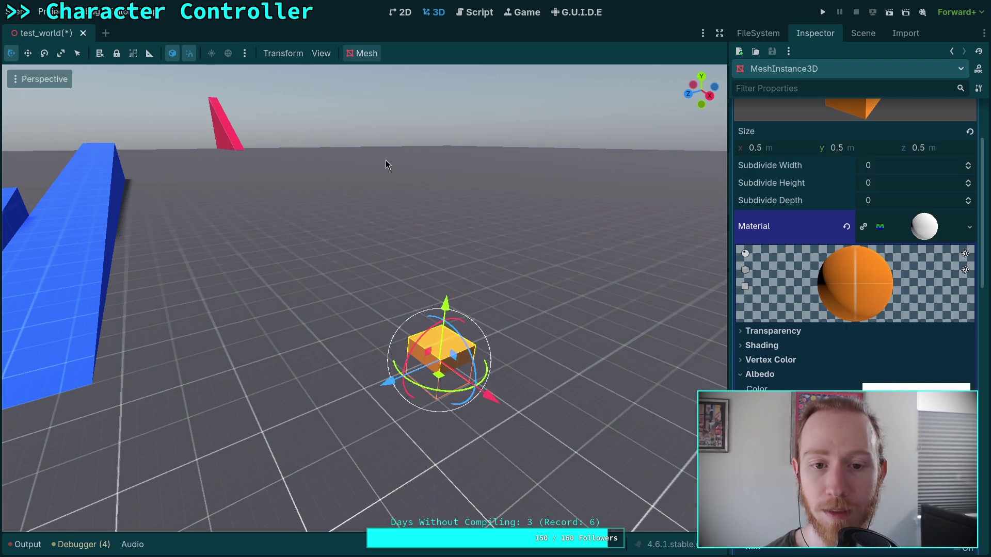
- Set the material's UV1 Scale to 2.0 on all axes
scroll(823, 358, "down", 10)
left_click(772, 342)
left_click(791, 372)
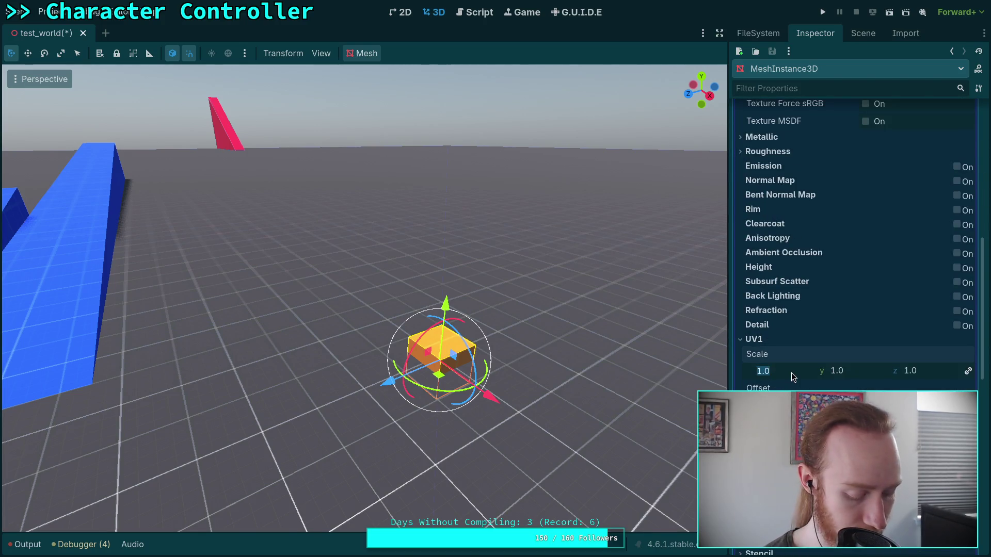
key("BackSpace")
type("2")
key("Return")
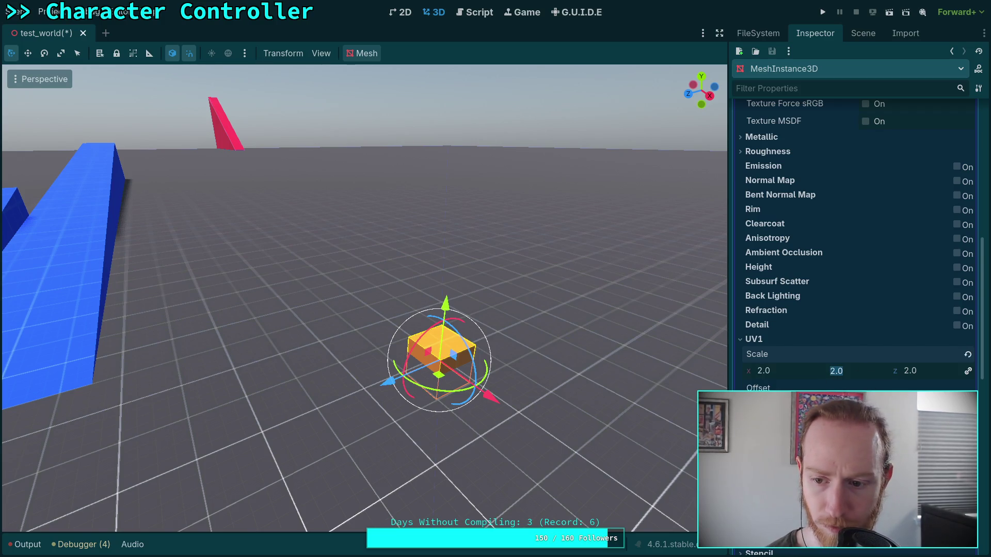
- Frame the Cube and lift it slightly above the floor
key("f")
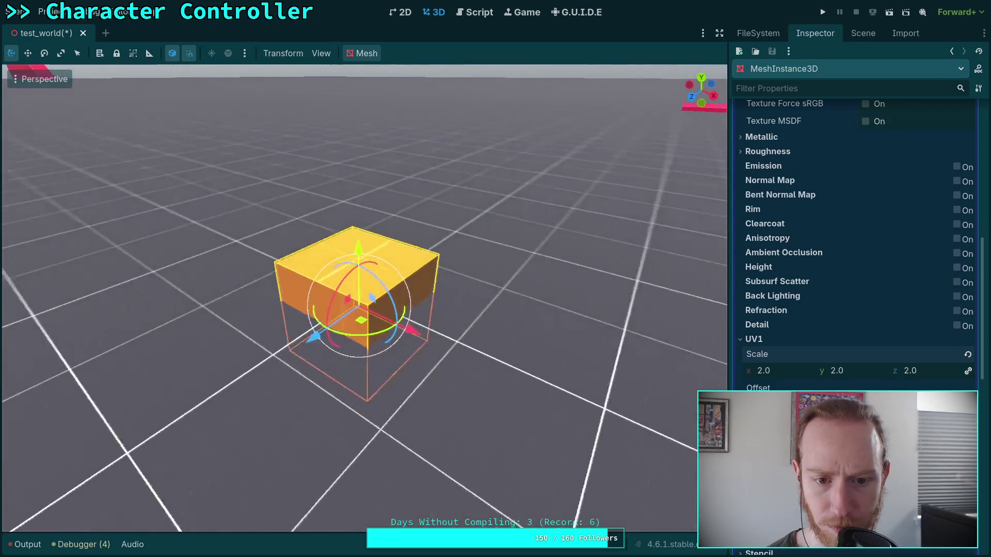
left_click(873, 34)
left_click(769, 236)
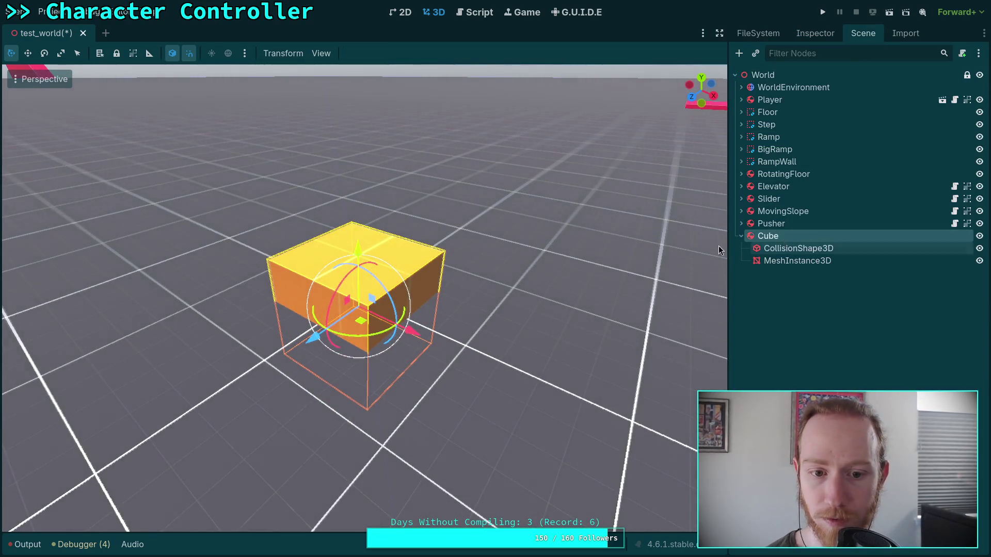
mouse_move(354, 253)
left_mouse_down()
mouse_move(355, 178)
mouse_move(357, 200)
left_mouse_up()
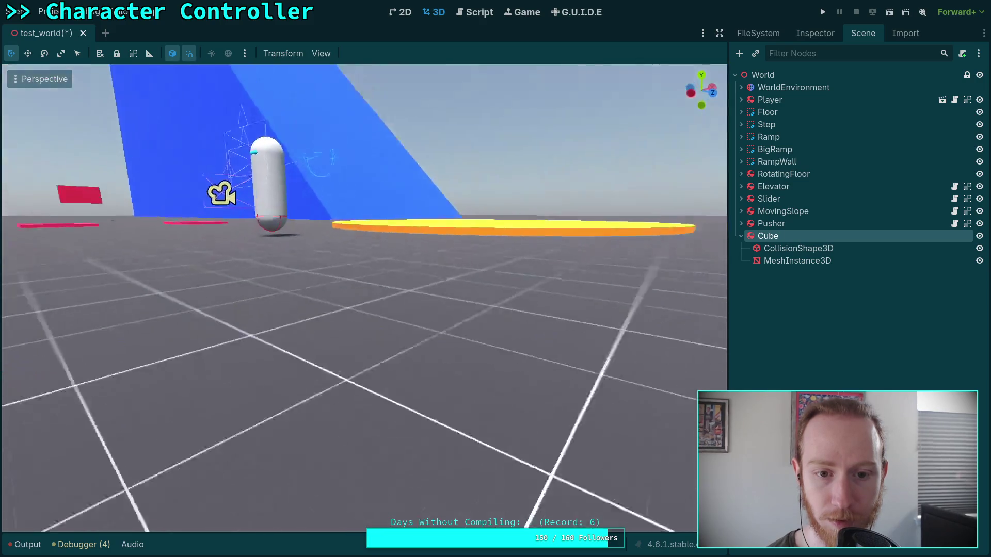
- Play the test world, walk around the orange cube, then stop the game
left_click(822, 12)
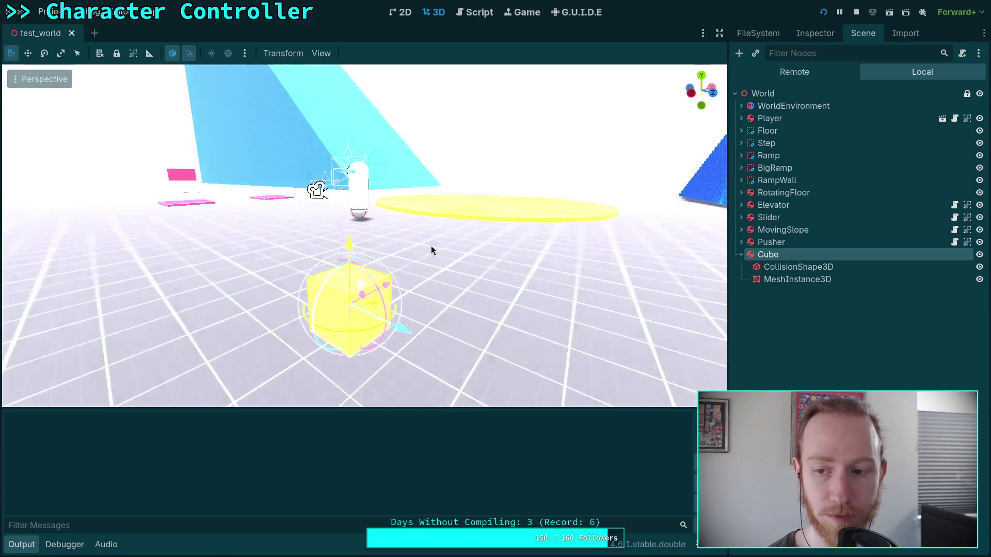
key("w")
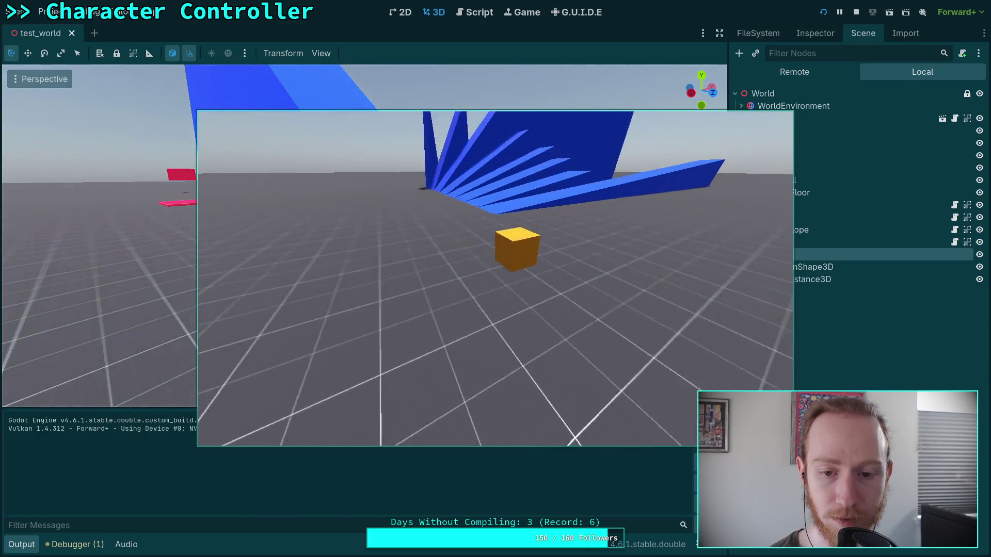
key("w")
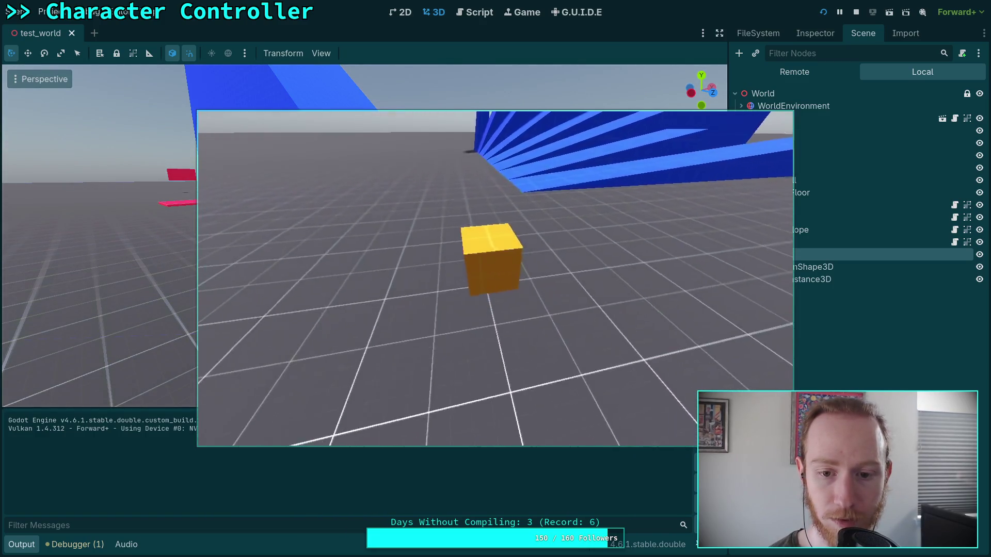
key("w")
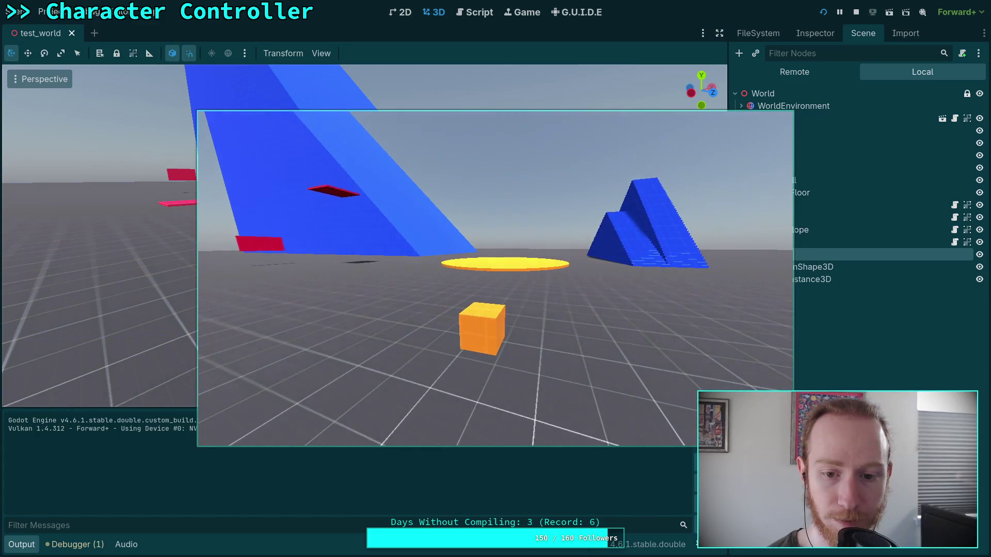
key("w")
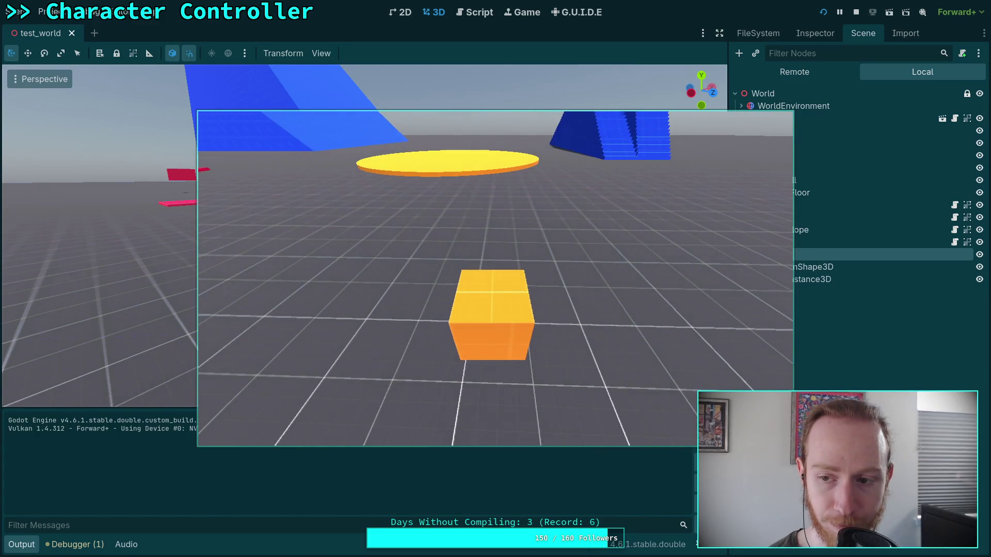
left_click(856, 12)
- Fly the editor view around the Cube, checking it from above and below the floor
key("f")
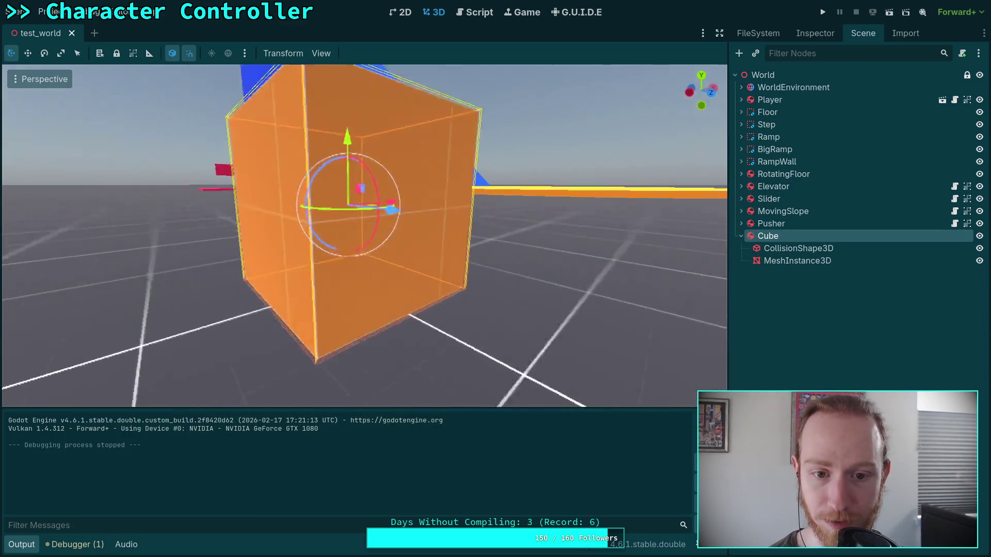
key("s")
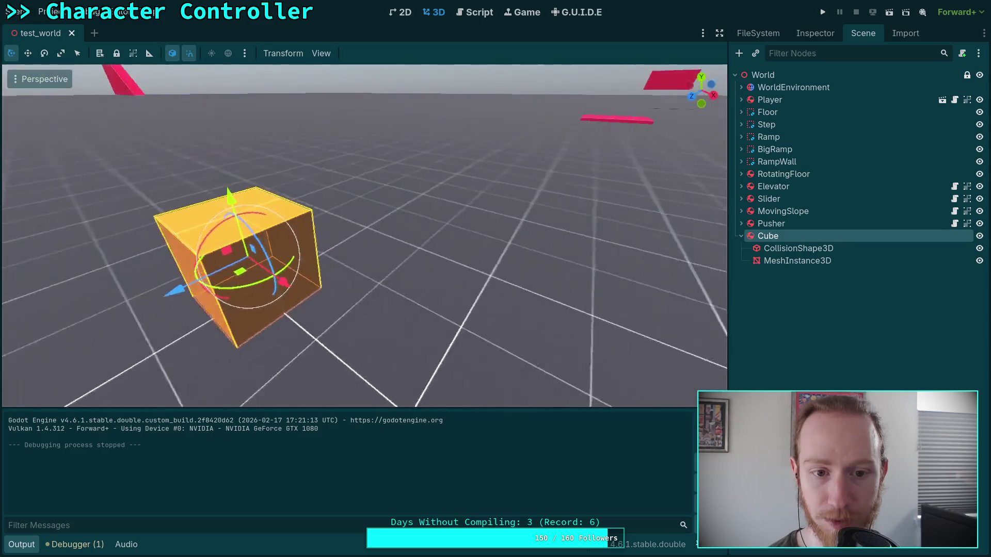
key("w")
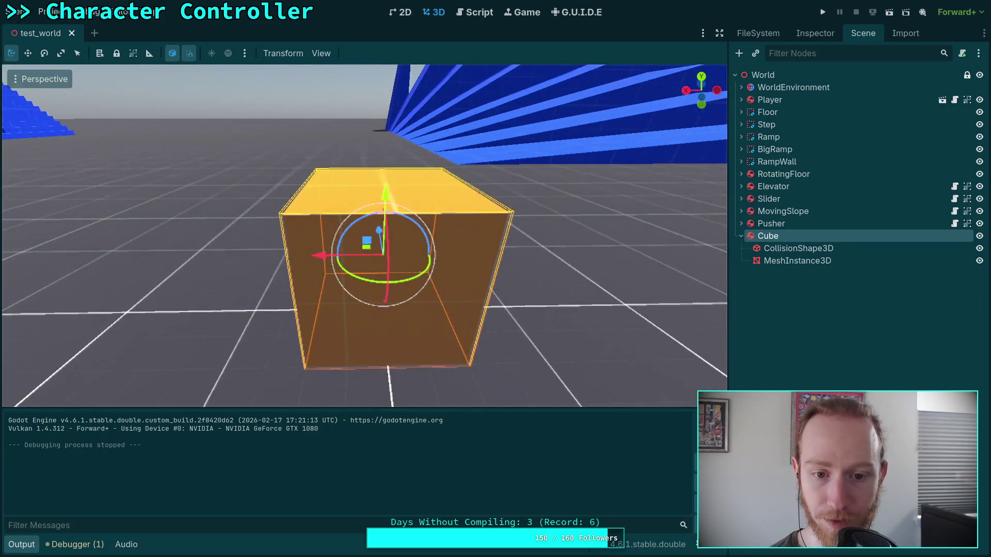
key("q")
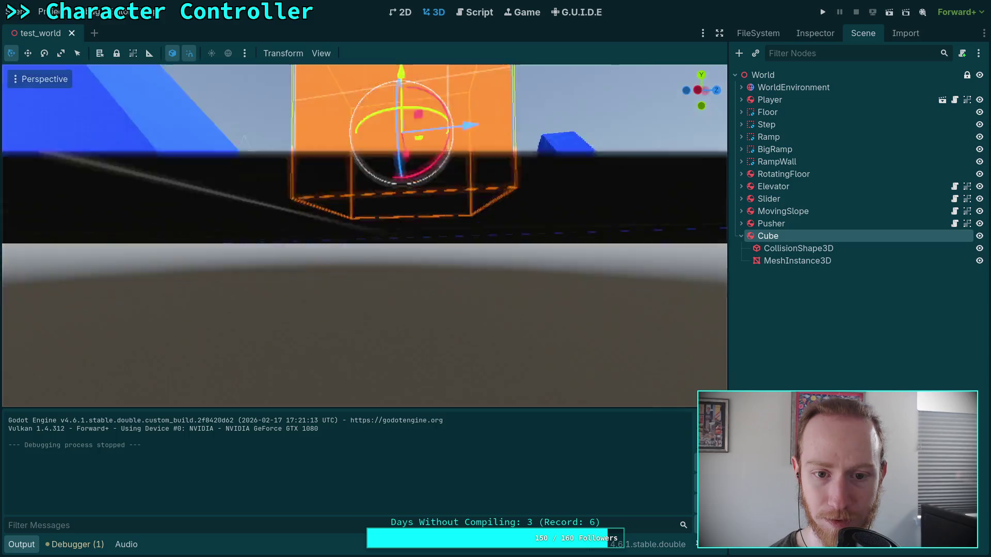
key("e")
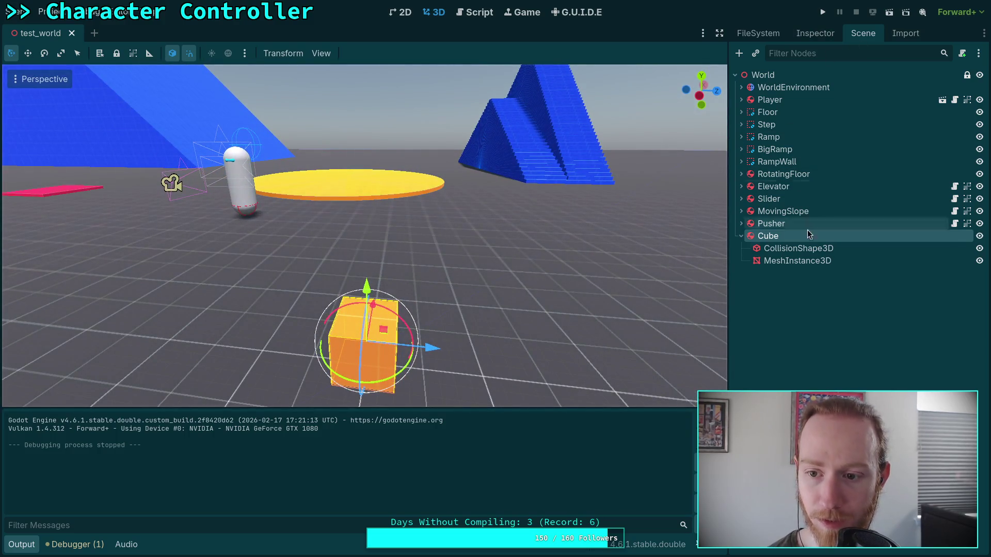
- Set the Cube's collision box size to 0.8 × 0.8 × 0.8
left_click(806, 248)
left_click(831, 33)
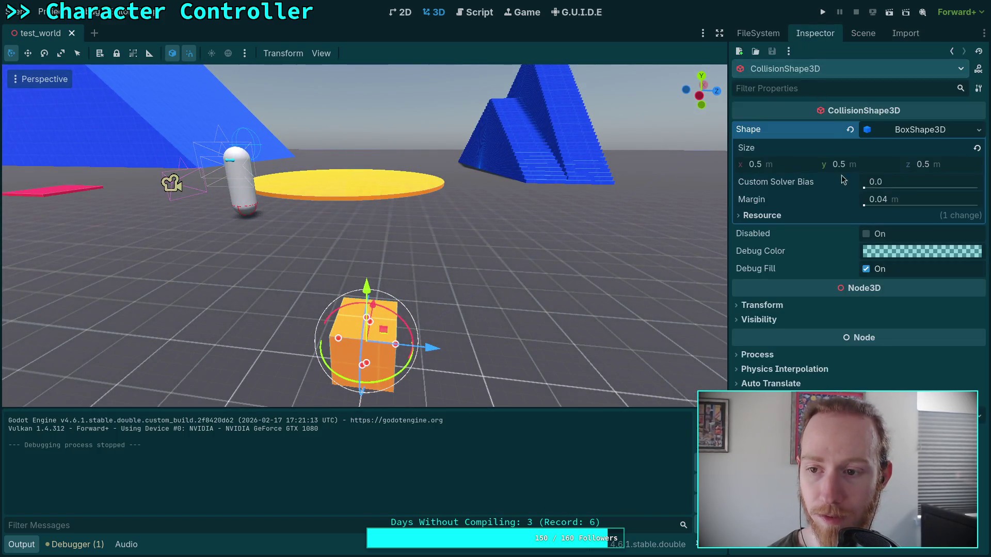
left_click(779, 163)
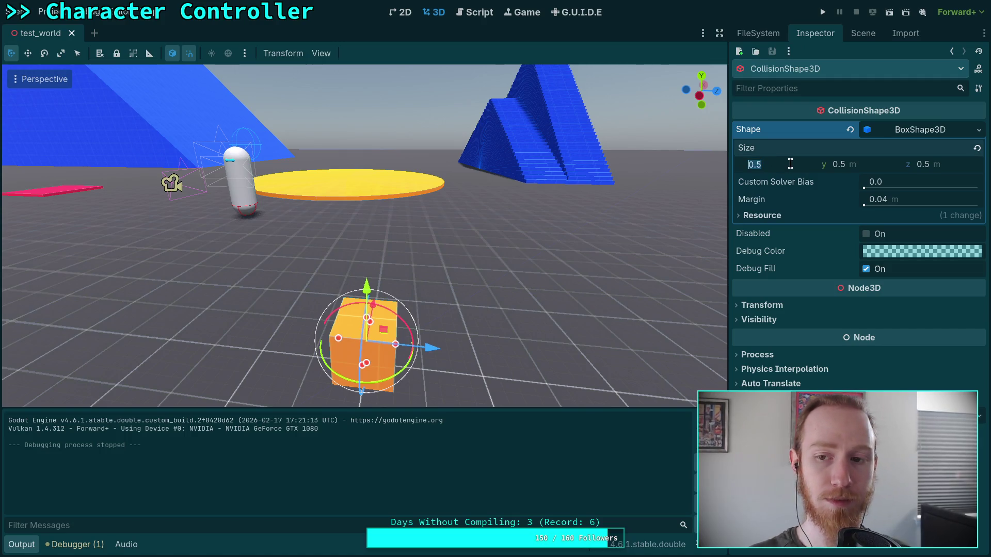
left_click_drag(516, 232, 556, 242)
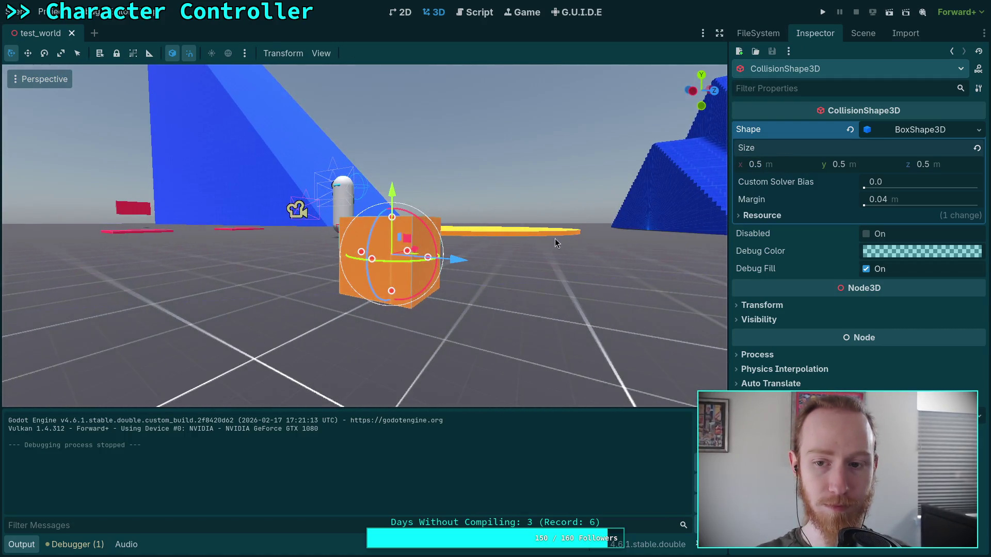
type("0.8")
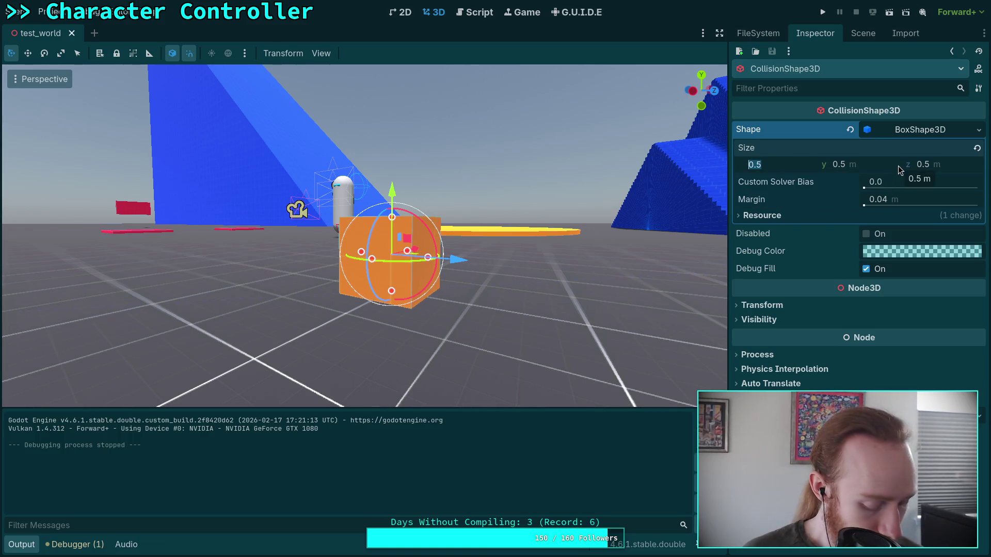
key("Tab")
type("0.8")
key("Tab")
type("0.8")
key("Return")
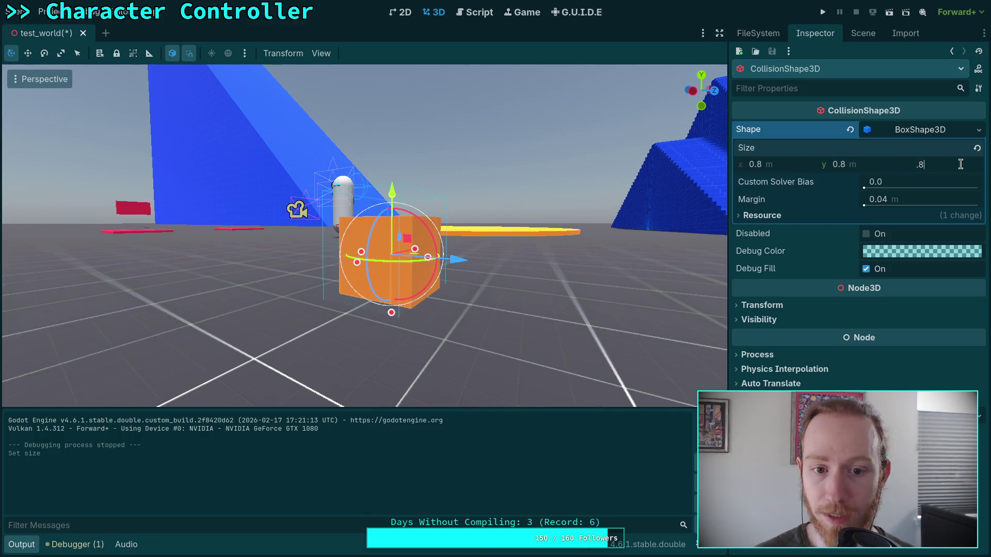
left_click_drag(578, 227, 602, 223)
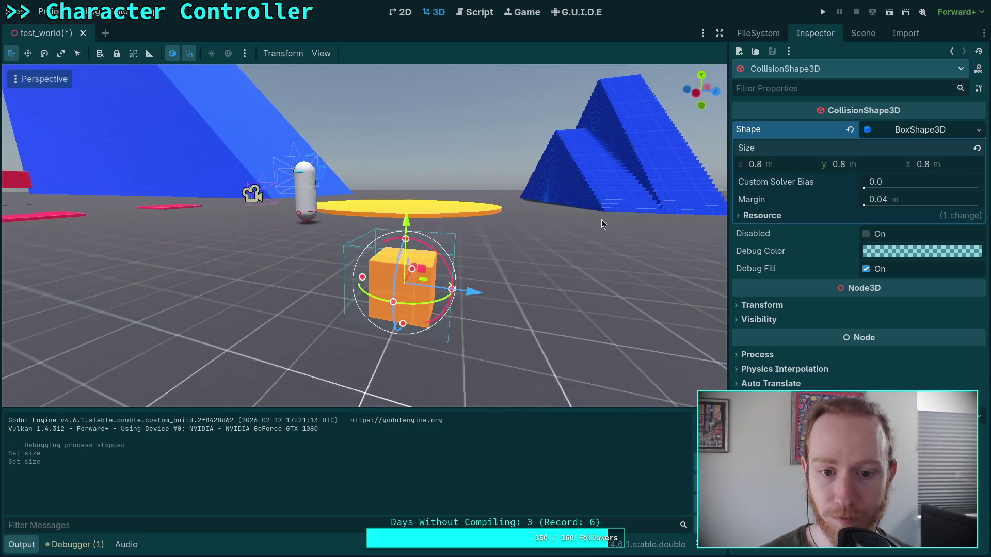
- Set the Cube's box mesh size to 0.8 × 0.8 × 0.8
left_click(865, 34)
left_click(823, 264)
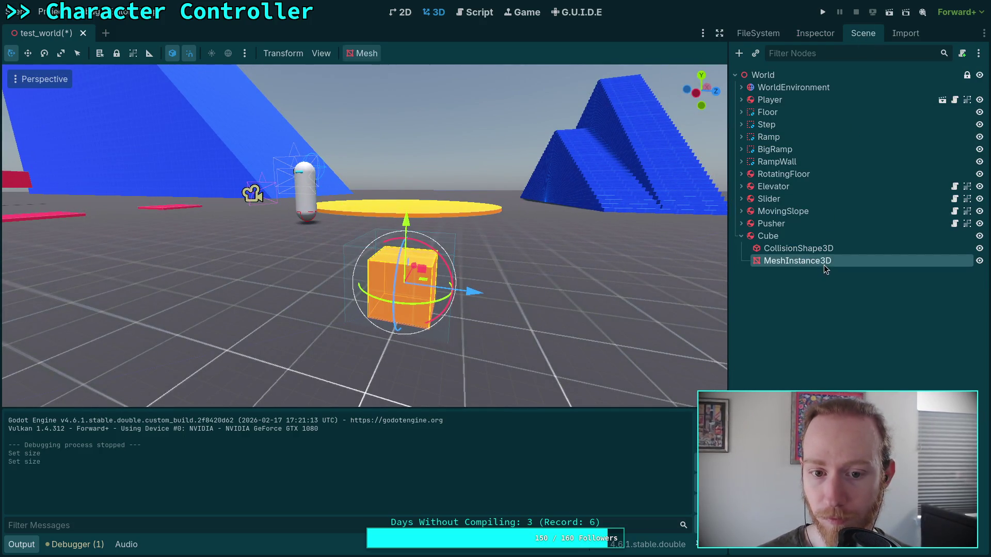
left_click(823, 32)
scroll(831, 279, "up", 10)
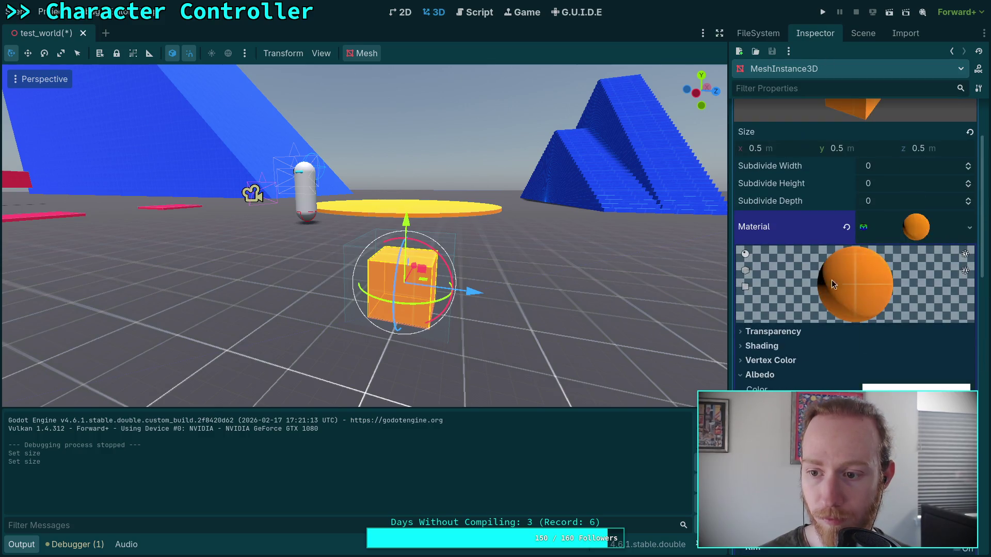
left_click(786, 261)
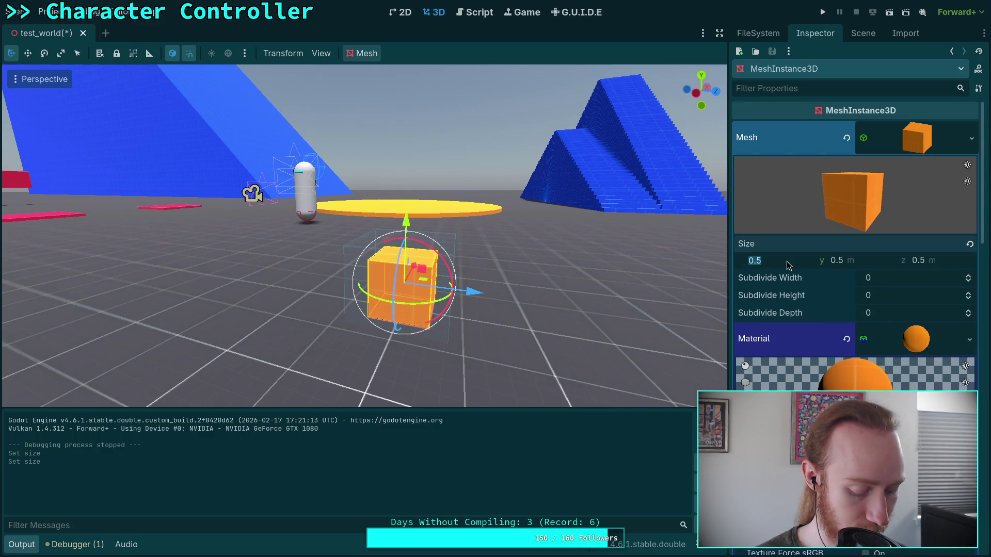
type("0.8")
key("Tab")
key("BackSpace")
type("0.8")
key("Tab")
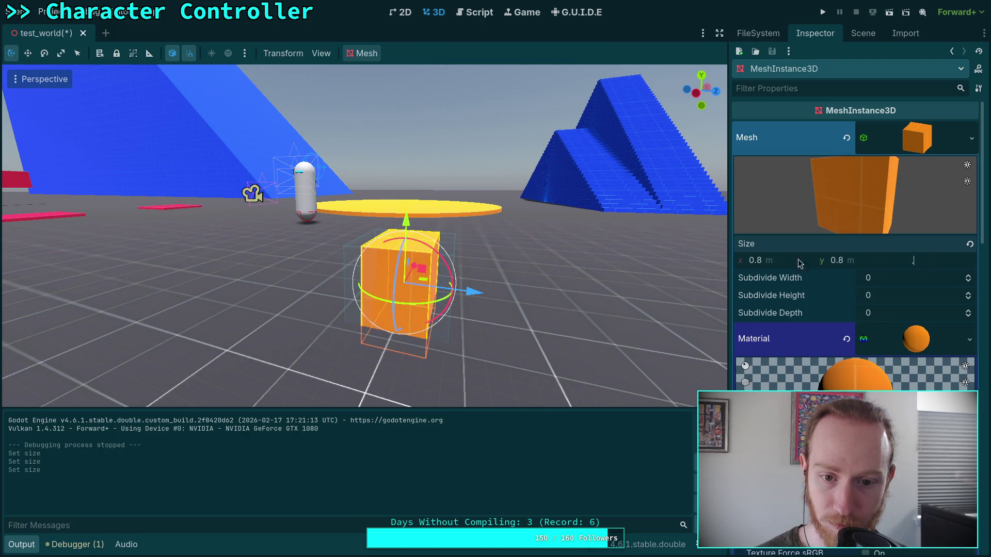
type("0.8")
key("Return")
key("f")
- Reselect the Cube node in the scene tree
left_click(863, 33)
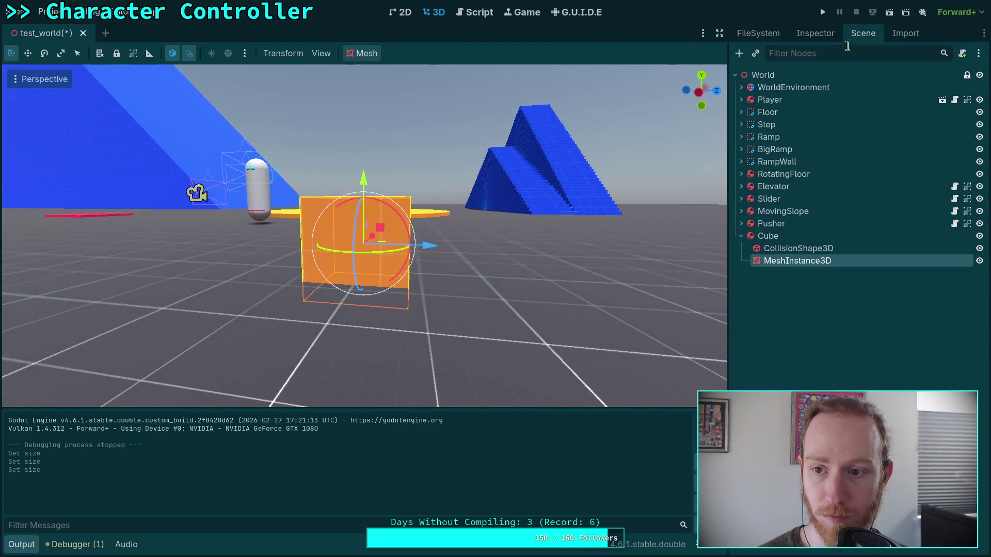
left_click(768, 235)
key("super+Right")
key("super+Right")
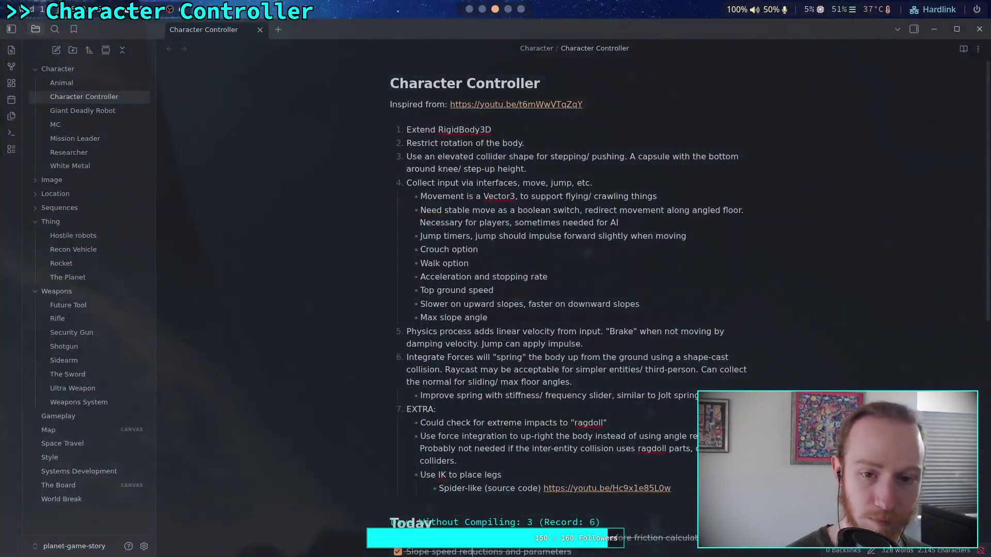
- Evaluate (0.8**3)*1000 ≈ 512 in the Python REPL for the enlarged cube's mass
key("super+2")
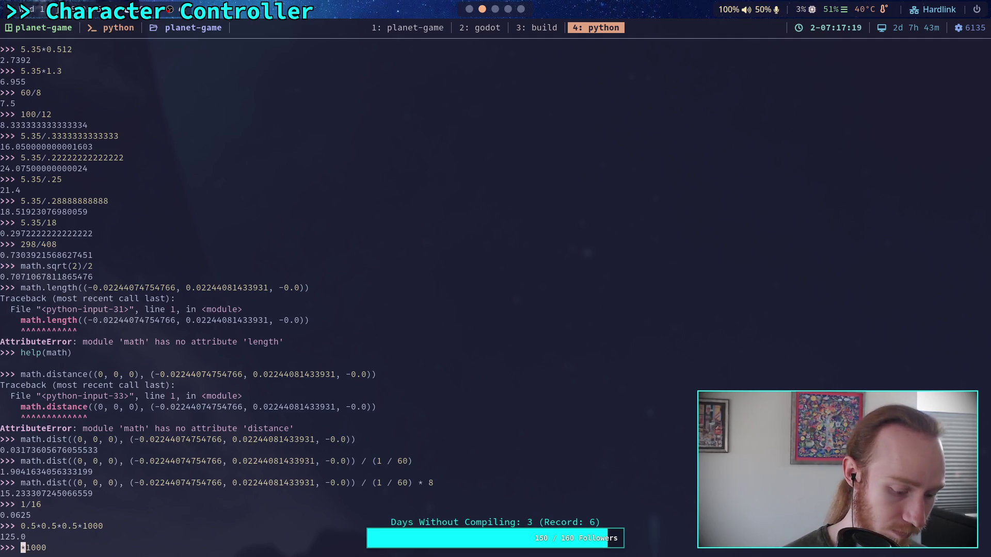
type("8**3)")
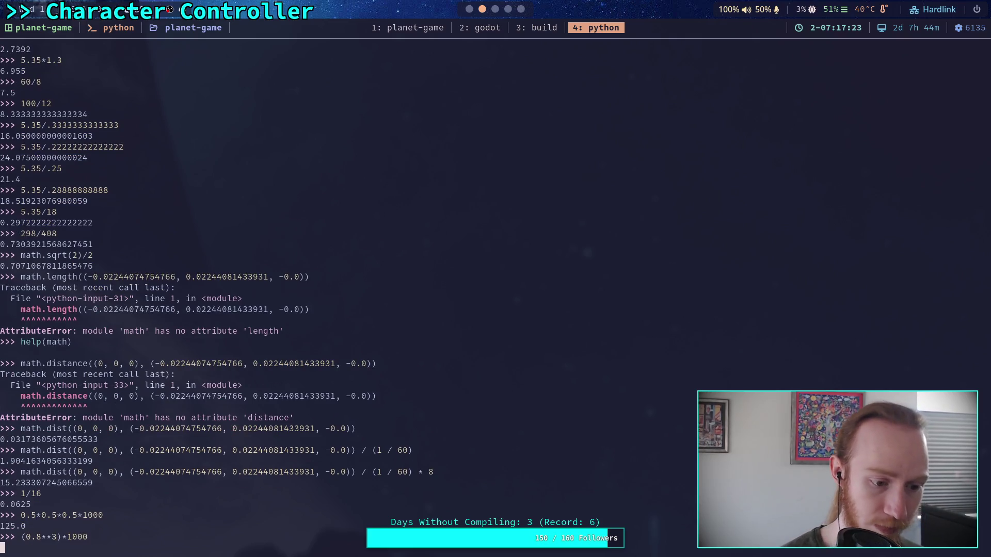
key("Return")
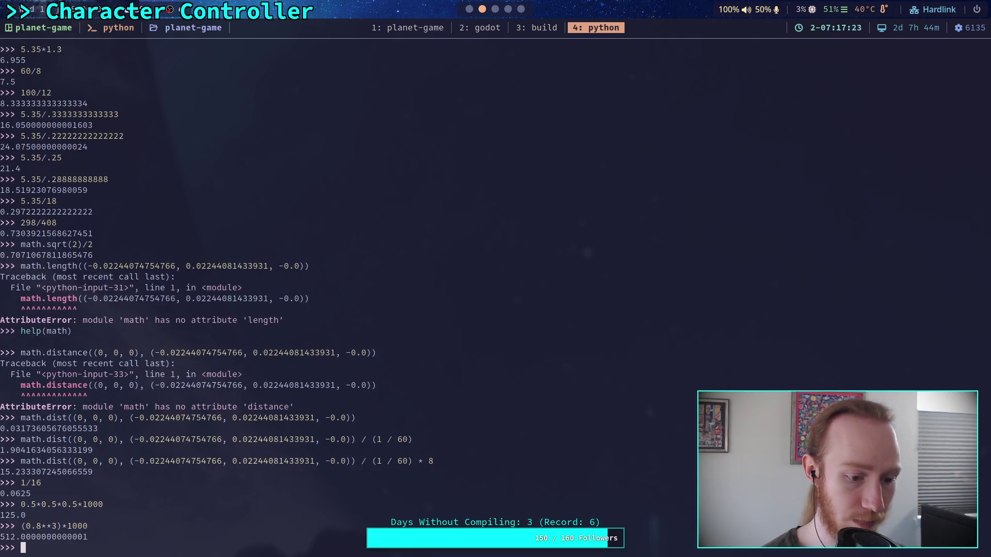
key("super+2")
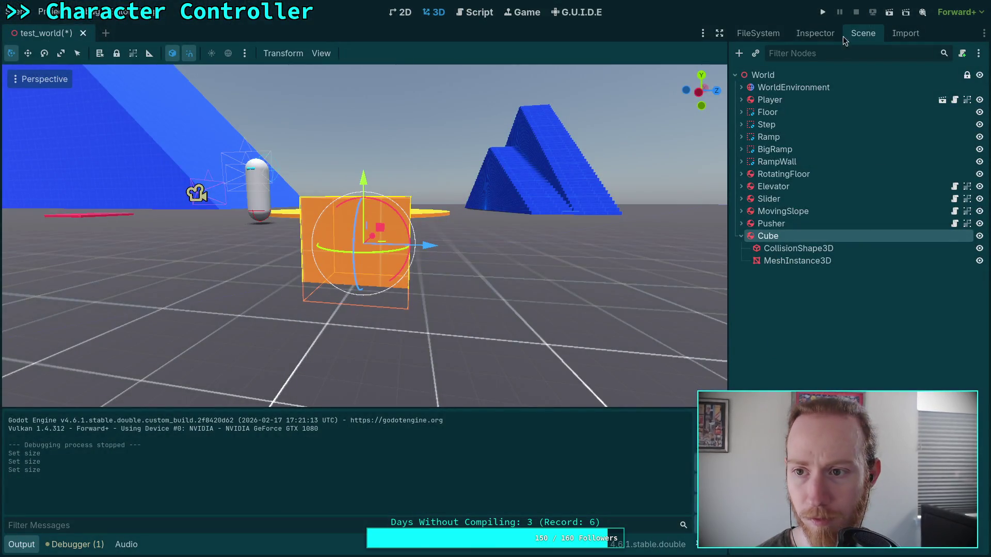
- Set the cube's mass to 512, lift it slightly above the floor, and test-run the game
left_click(825, 34)
scroll(877, 206, "up", 4)
left_click(892, 129)
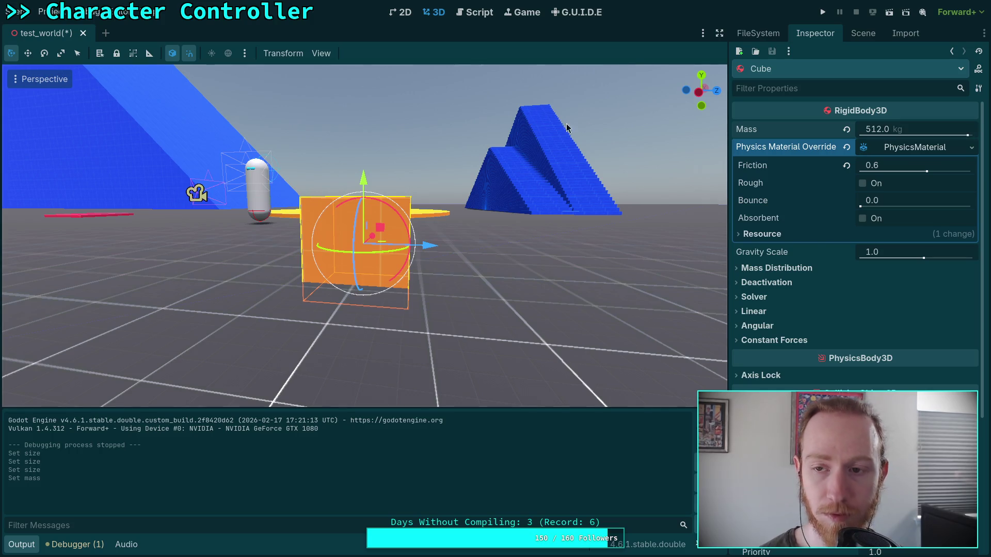
left_click(863, 33)
left_click_drag(364, 182, 363, 155)
left_click(818, 14)
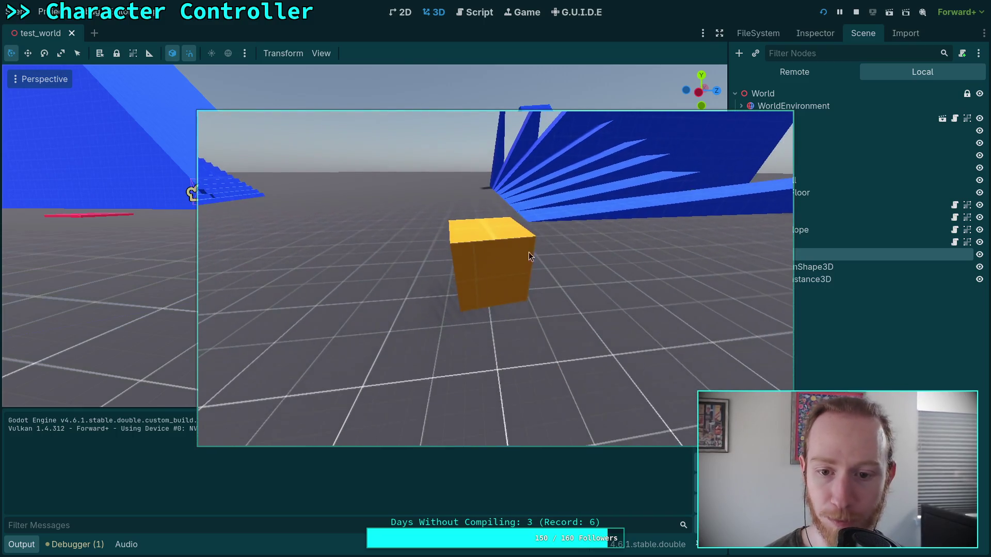
left_click(856, 12)
- Lower the cube's mass to 200 kg
left_click(814, 33)
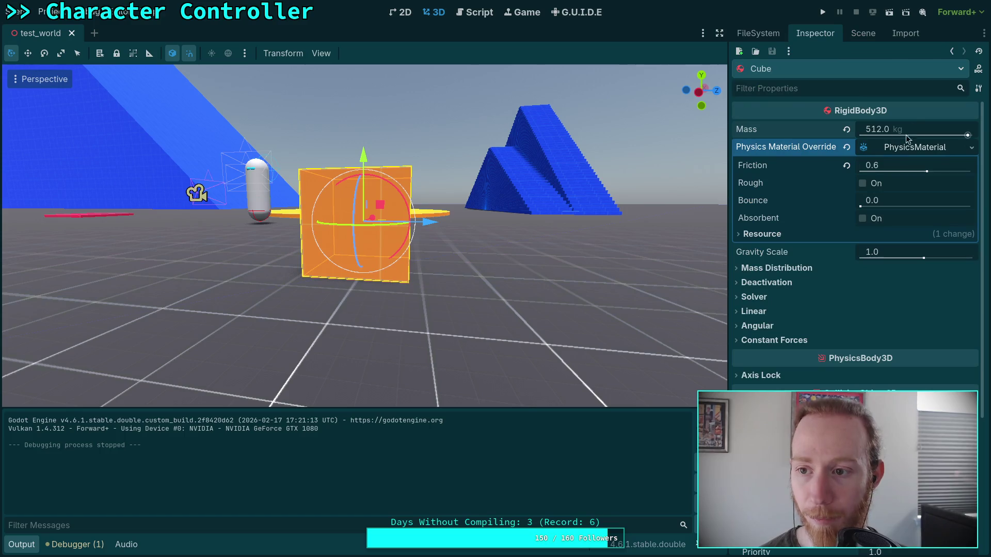
type("200")
key("Return")
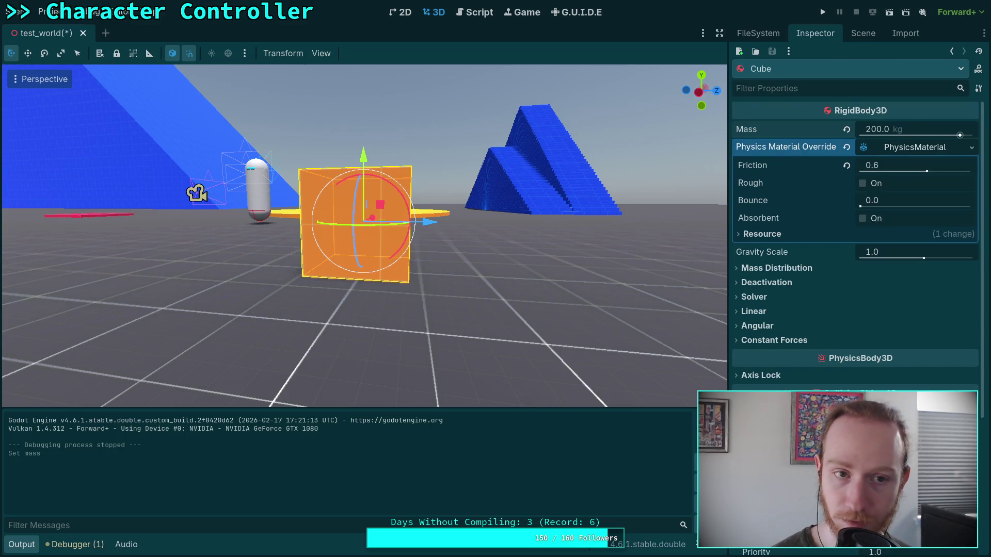
- Play the game and push the 200 kg cube toward the blue ramp with the player, then stop
left_click(821, 12)
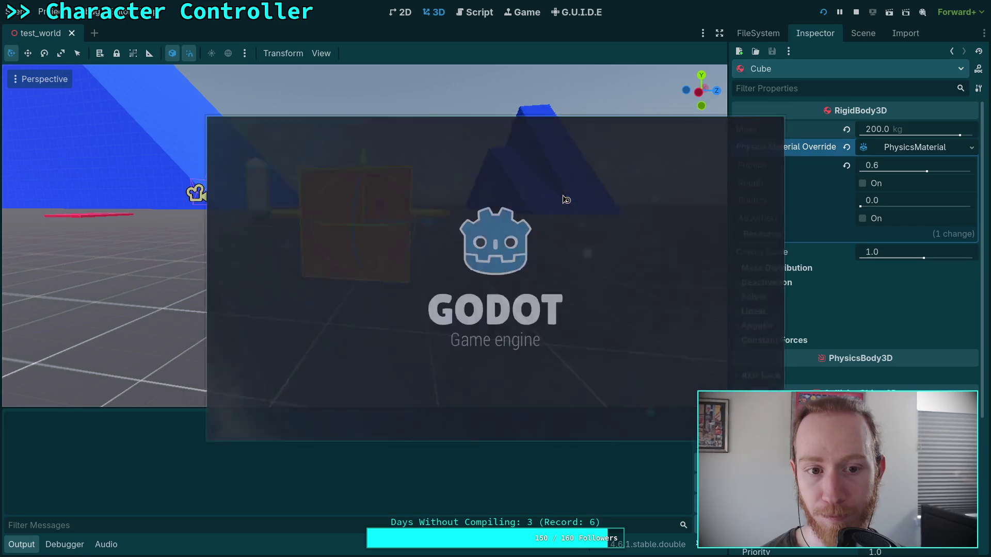
key("w")
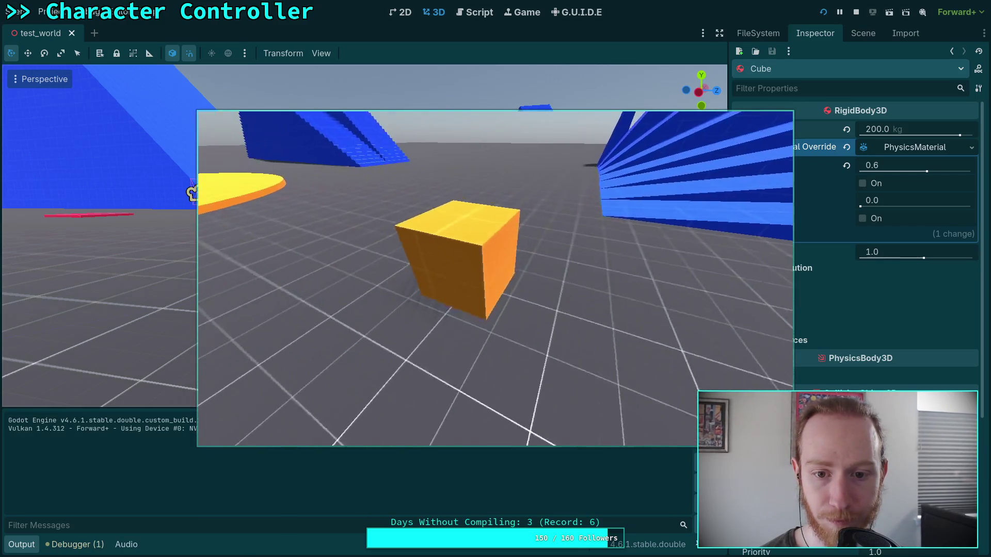
key("w")
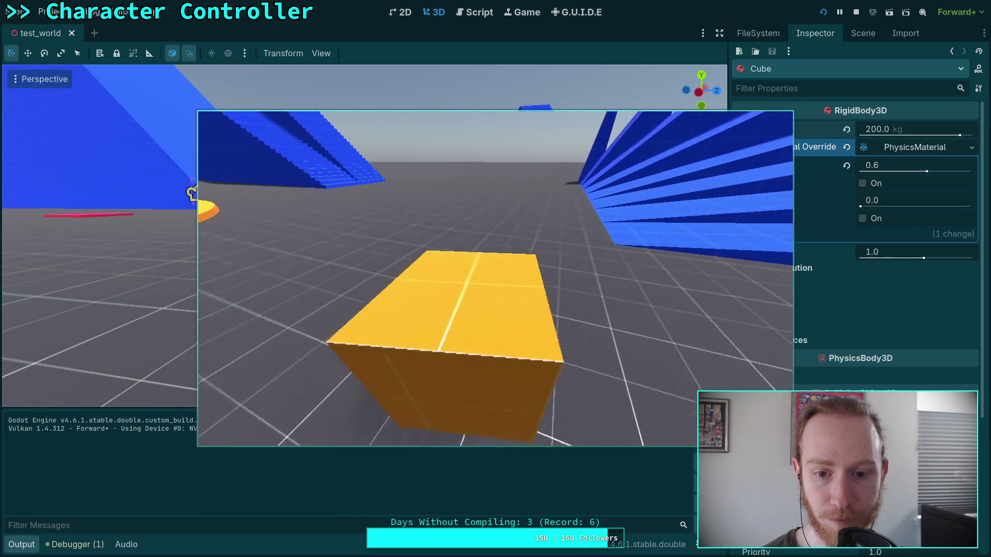
key("w")
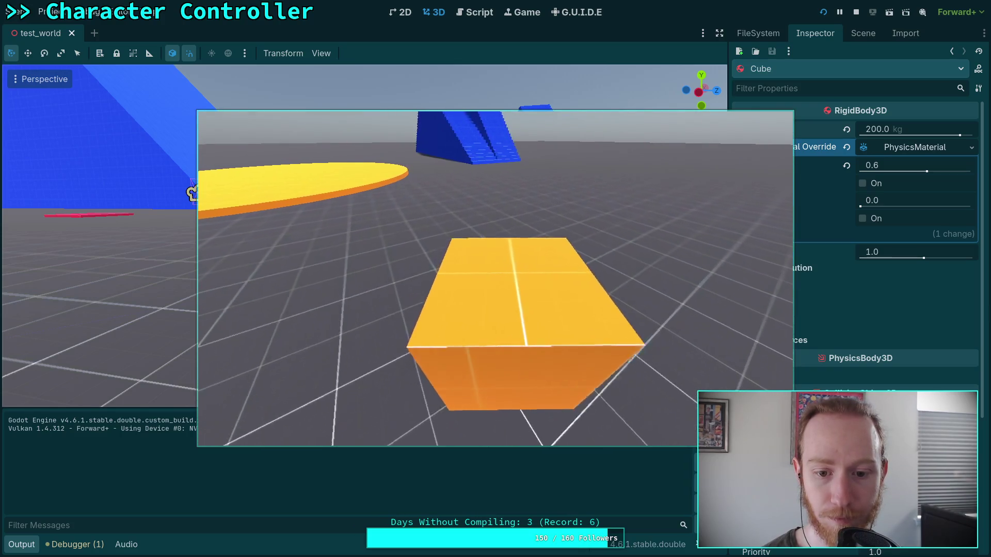
key("w")
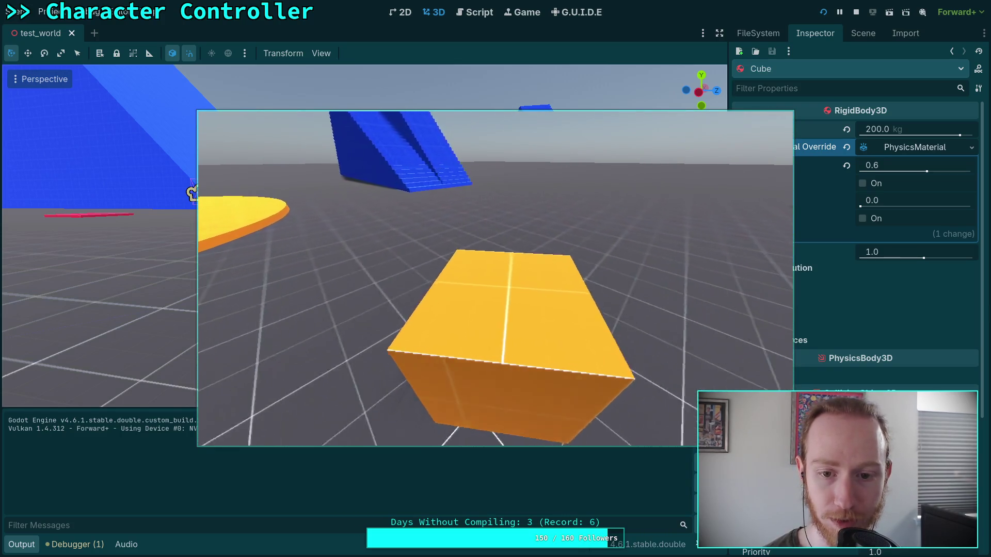
key("w")
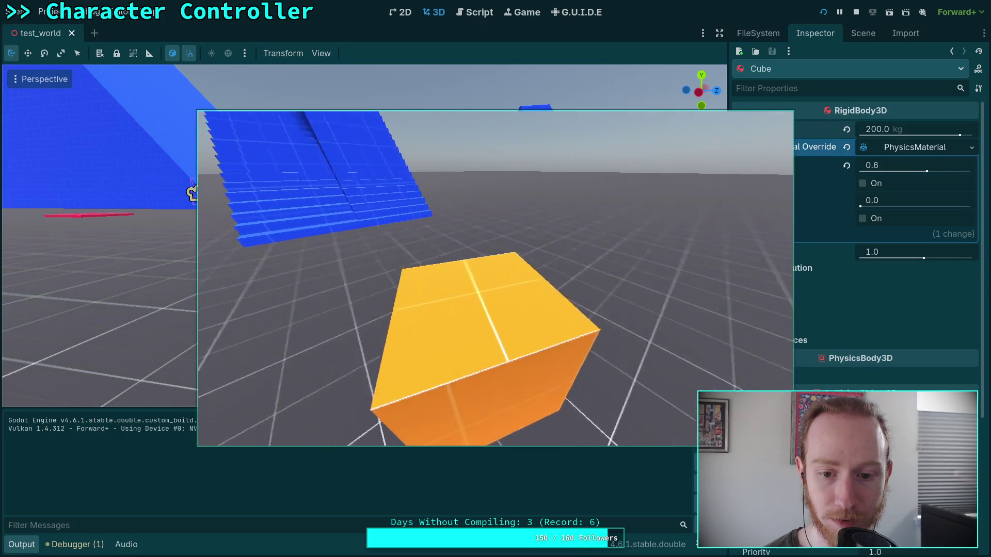
key("s")
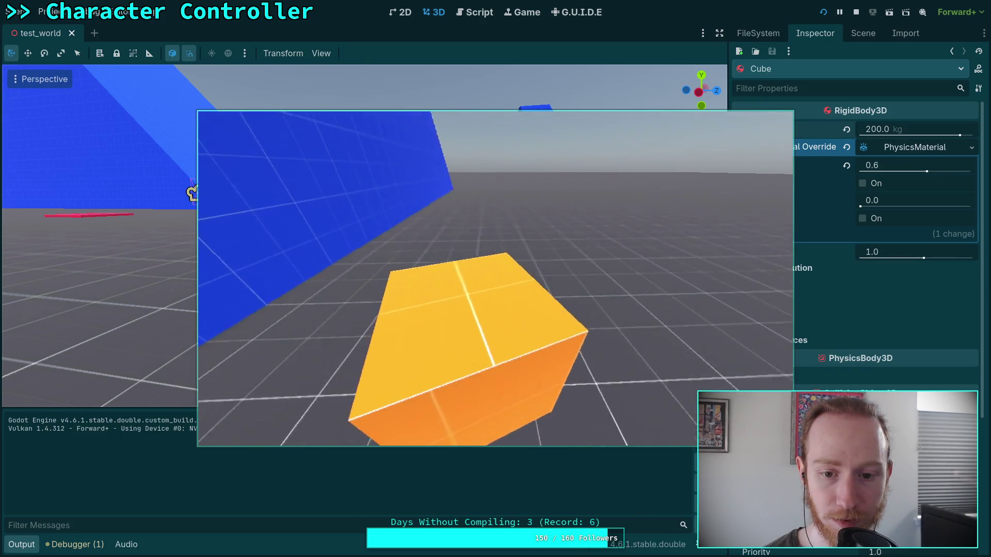
key("w")
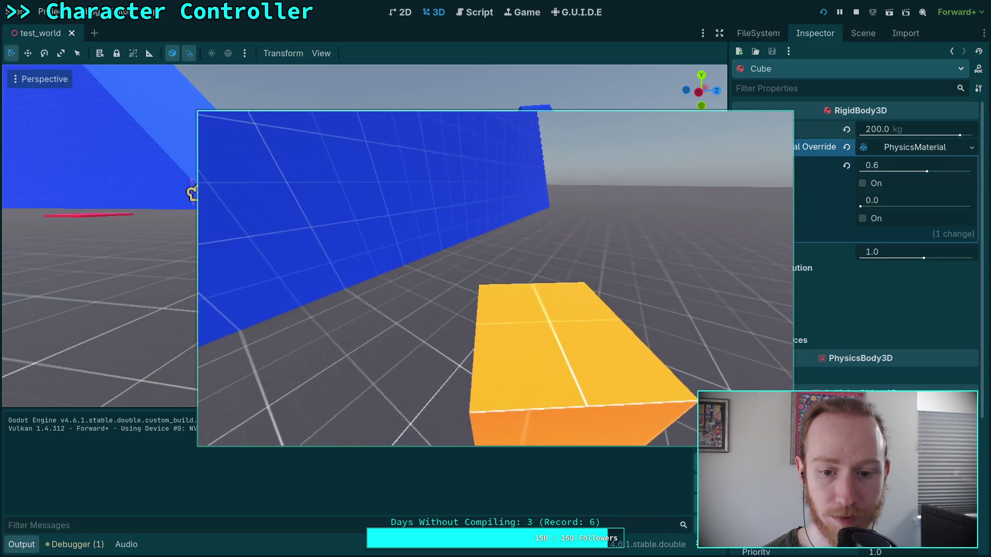
key("Escape")
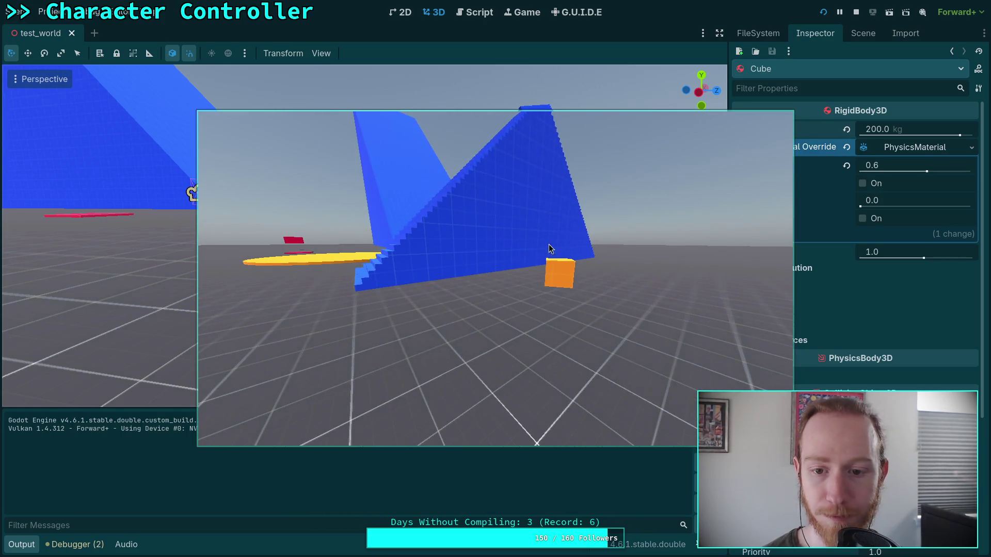
left_click(856, 11)
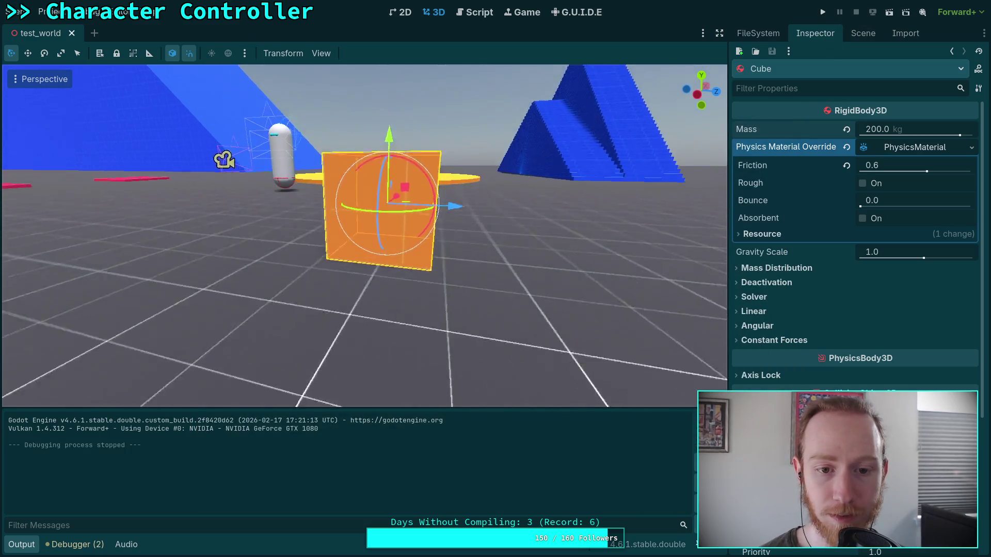
- Drag the orange cube onto the yellow RotatingFloor disc and run the game
left_click_drag(398, 275, 436, 98)
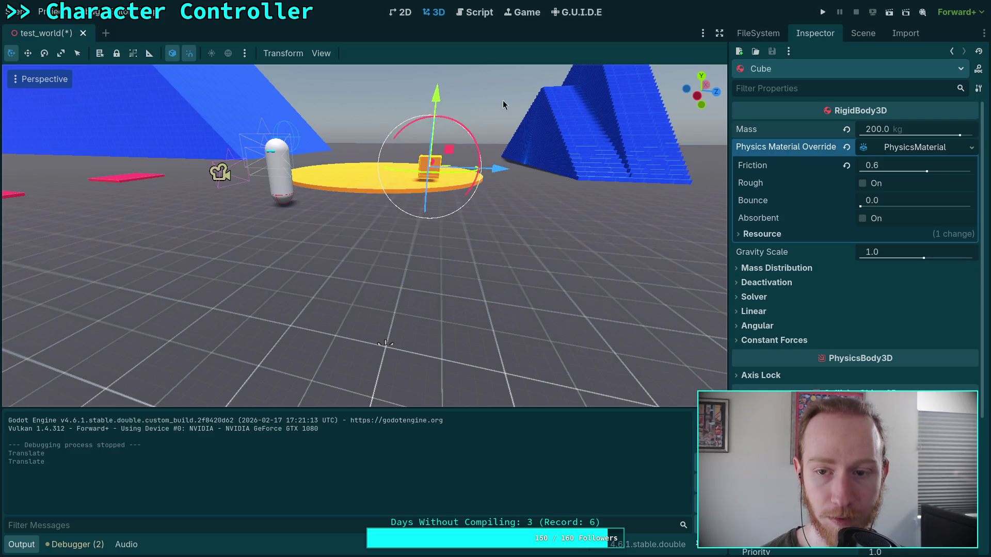
left_click(823, 12)
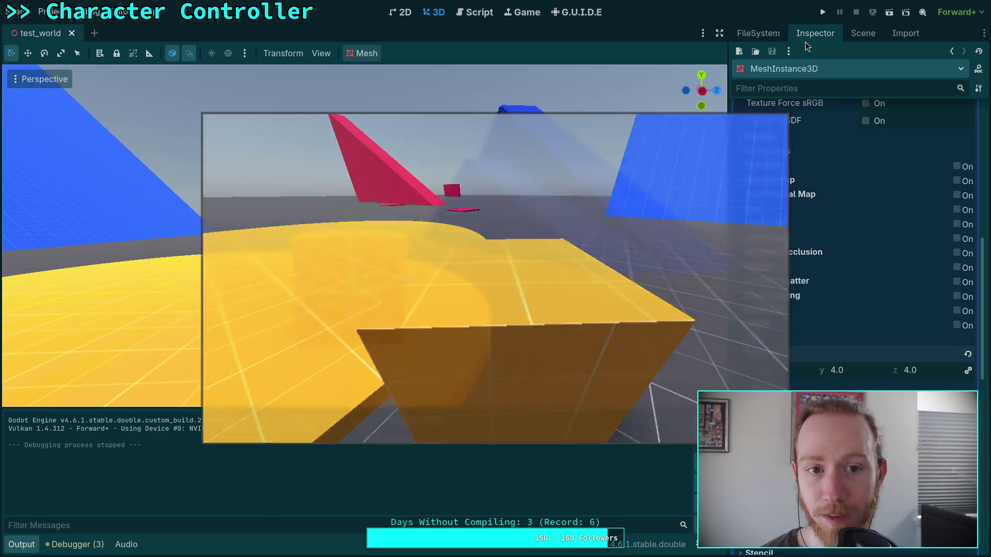
- Stop the game and undo the cube's last move with Ctrl+Z
key("F8")
key("g")
scroll(421, 212, "up", 2)
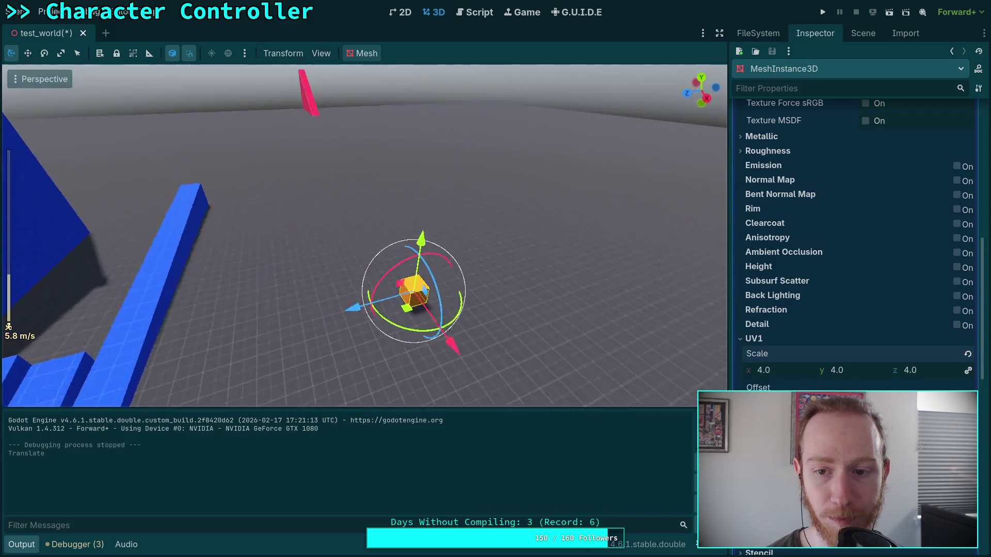
key("ctrl+z")
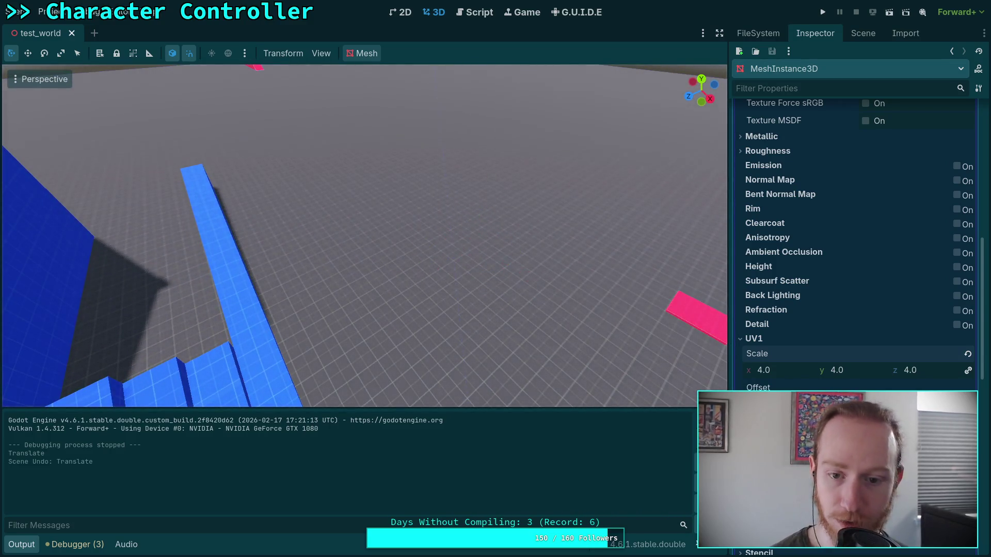
- Select the Cube with its CollisionShape3D and MeshInstance3D to lock them, then frame the Cube
left_click(863, 33)
left_click(871, 235)
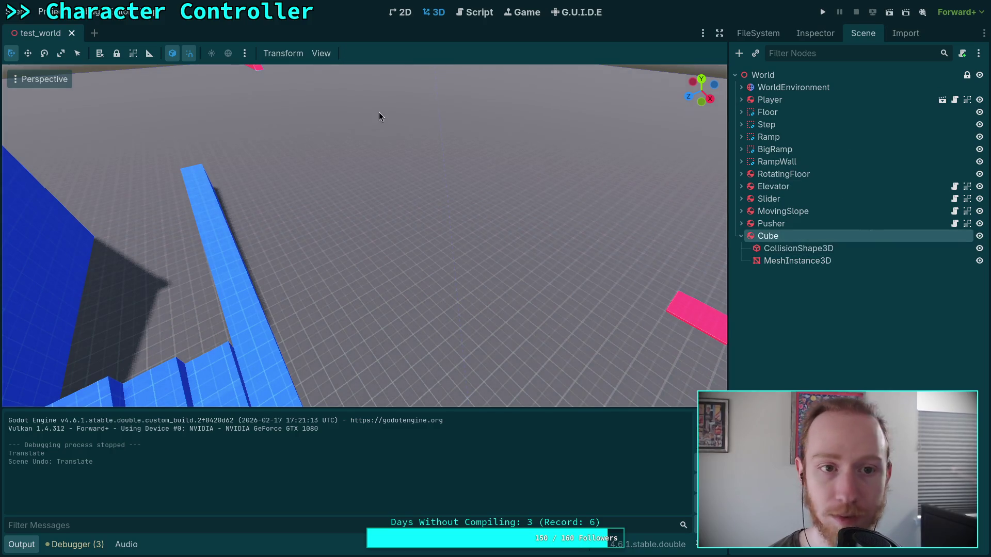
left_click(843, 250)
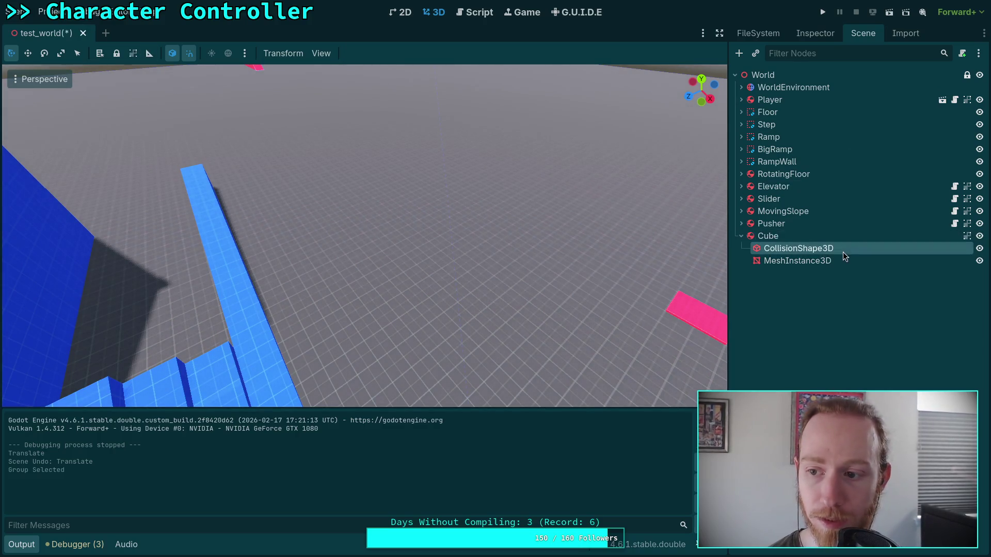
left_click(784, 261)
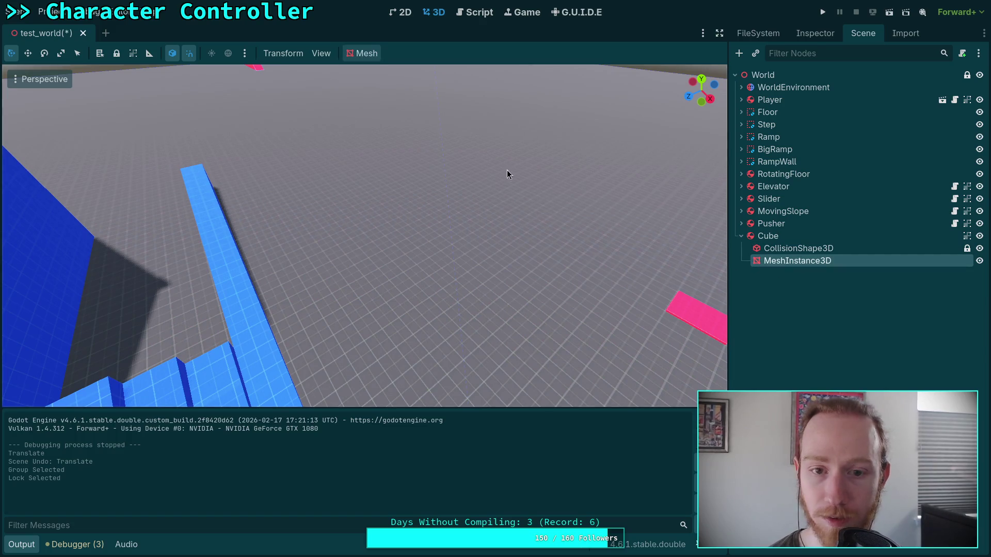
left_click(754, 238)
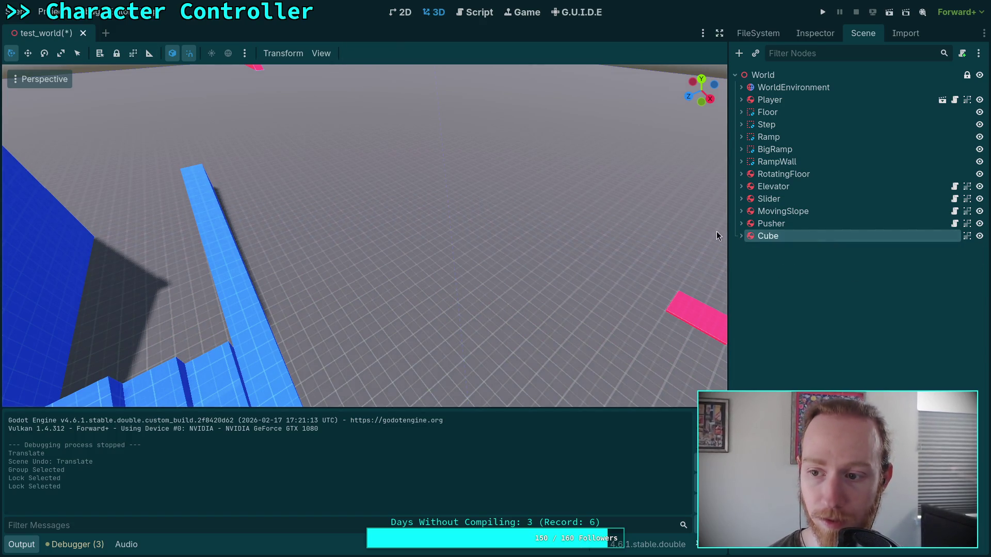
key("f")
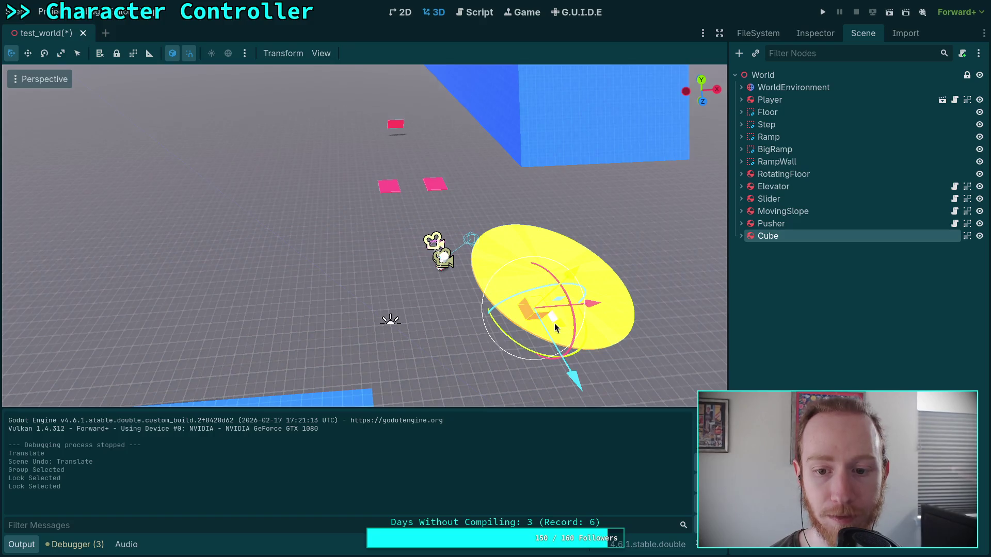
- Move the Cube off the yellow disc, tilt it to the ramp slope, and slide it up the pink ramp
left_click_drag(557, 317, 289, 171)
key("f")
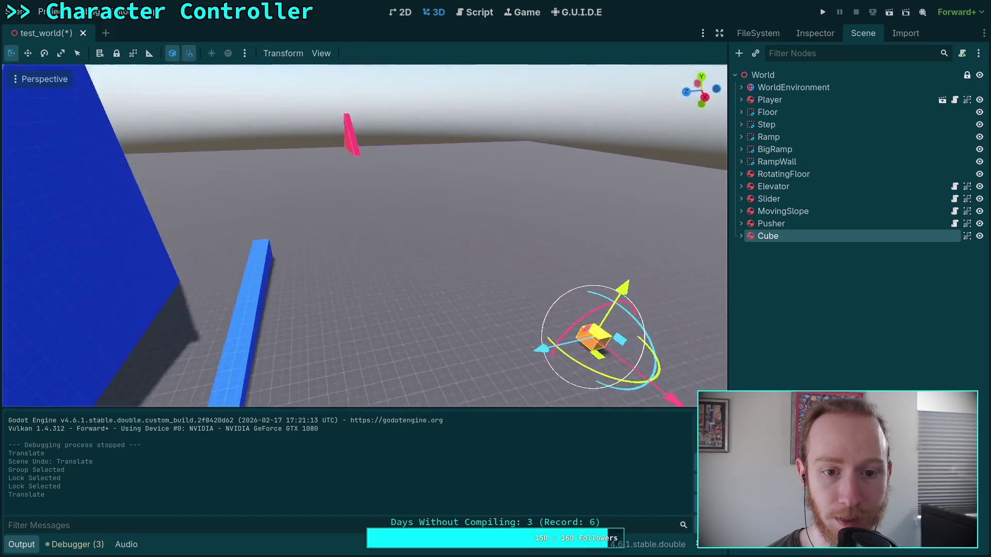
left_click_drag(383, 335, 361, 126)
key("f")
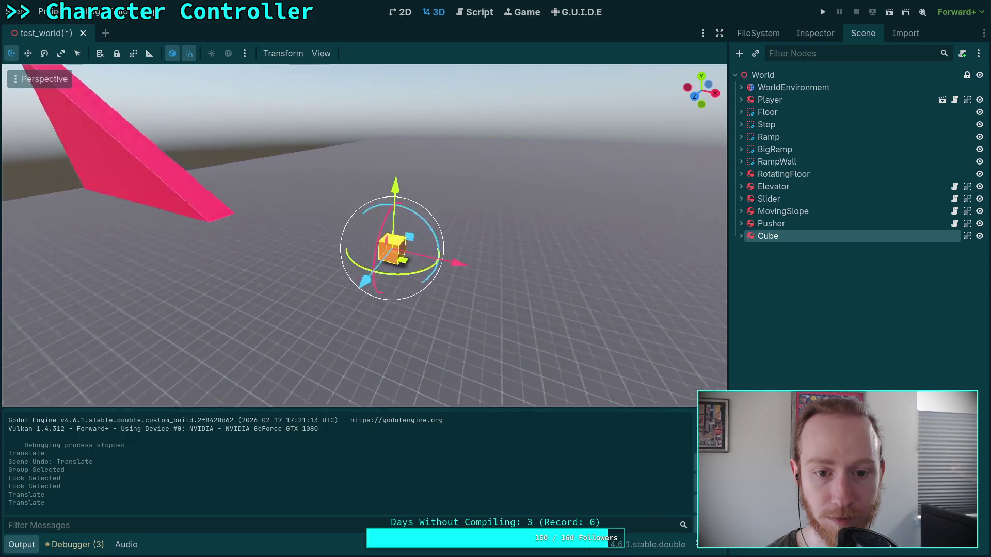
left_click_drag(513, 274, 145, 268)
key("f")
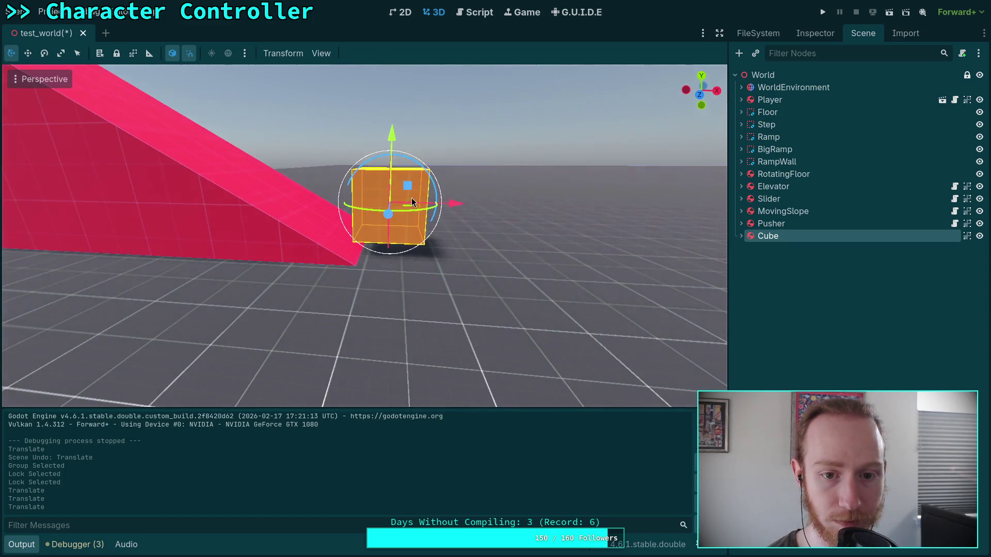
mouse_move(383, 160)
left_mouse_down()
mouse_move(409, 216)
mouse_move(361, 183)
left_mouse_up()
key("f")
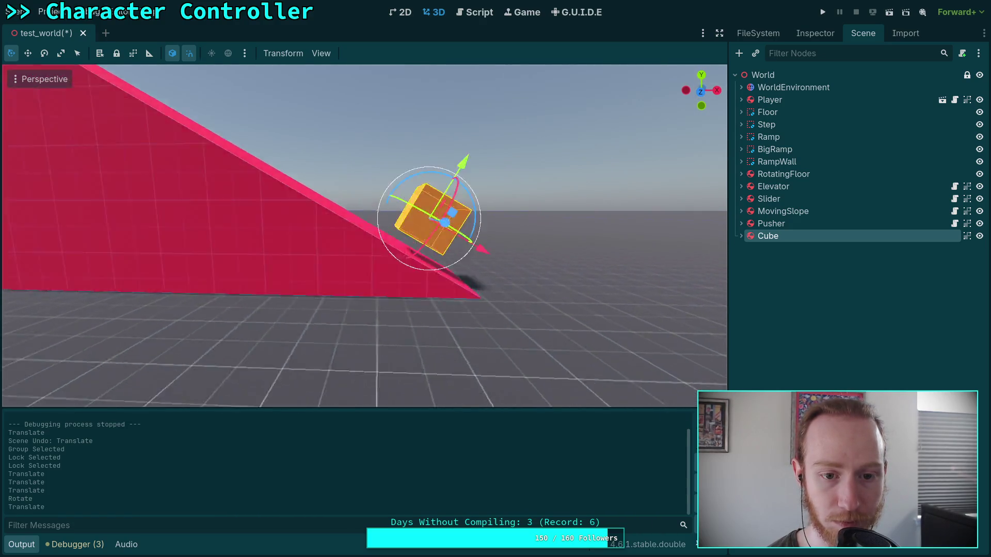
left_click_drag(382, 232, 300, 221)
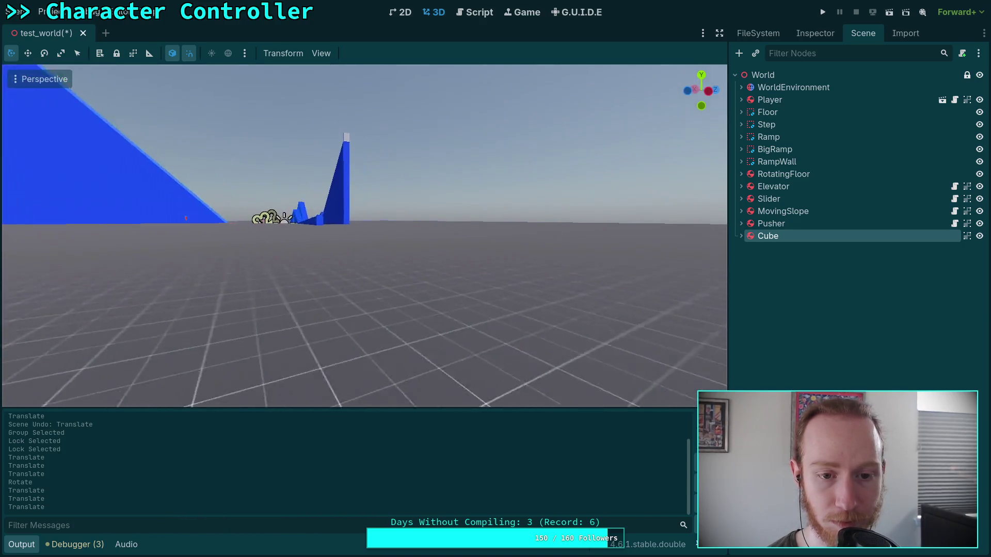
- Move the Player over to the red platforms and run the game
key("w")
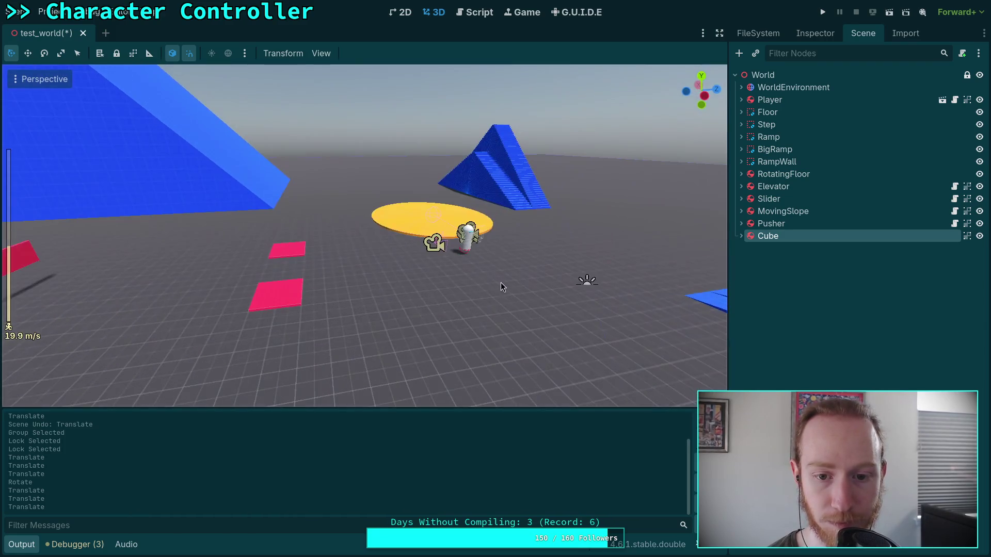
mouse_move(467, 230)
left_mouse_down()
mouse_move(294, 263)
mouse_move(227, 252)
mouse_move(255, 251)
mouse_move(246, 271)
left_mouse_up()
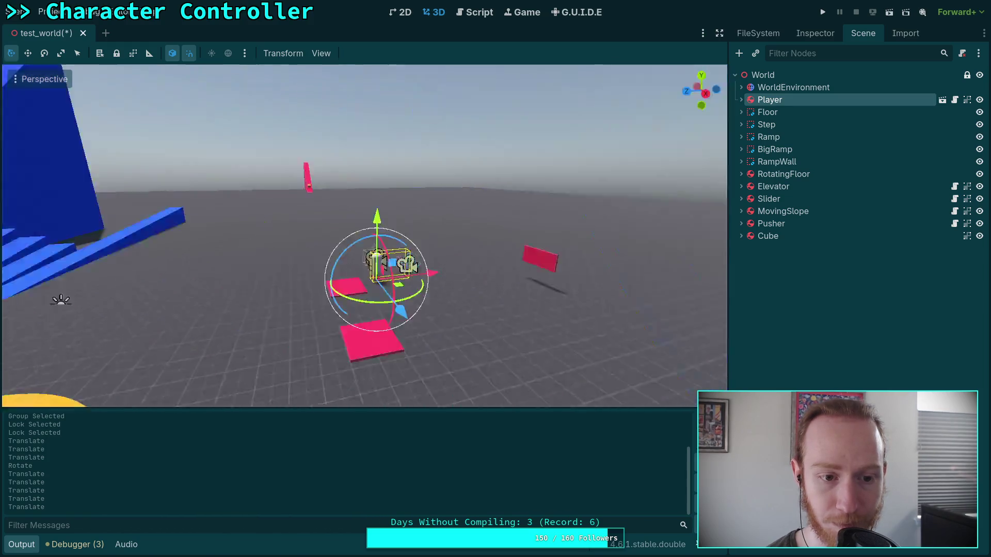
key("a")
left_click_drag(440, 342, 463, 336)
left_click(823, 12)
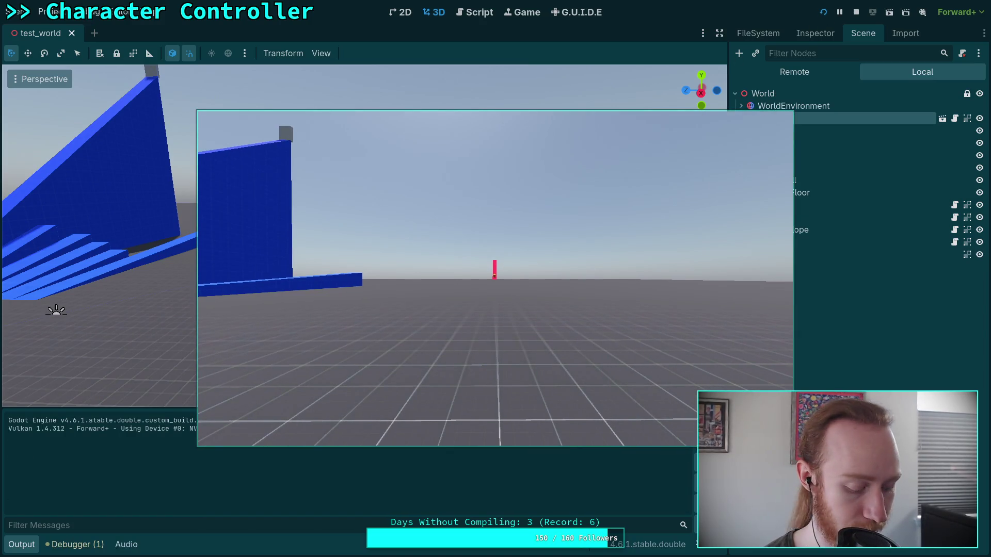
- Walk the character up the pink ramp toward the cube, then stop the game
key("w")
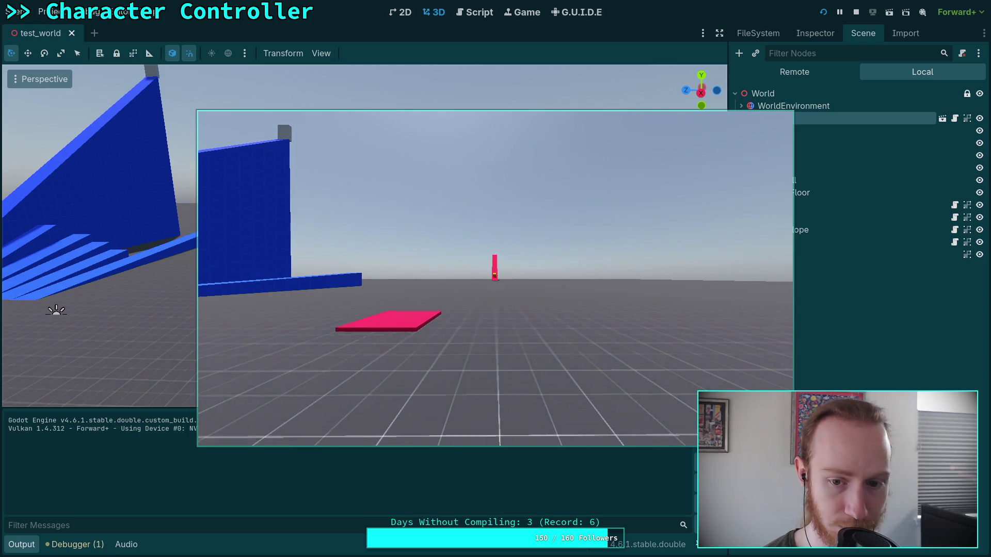
key("w")
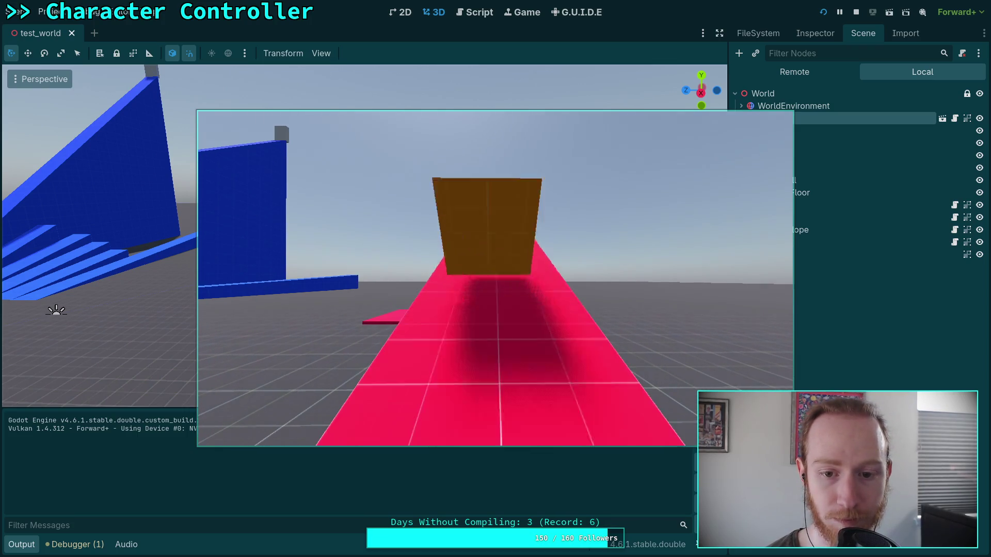
left_click(855, 12)
scroll(364, 235, "up", 5)
key("w")
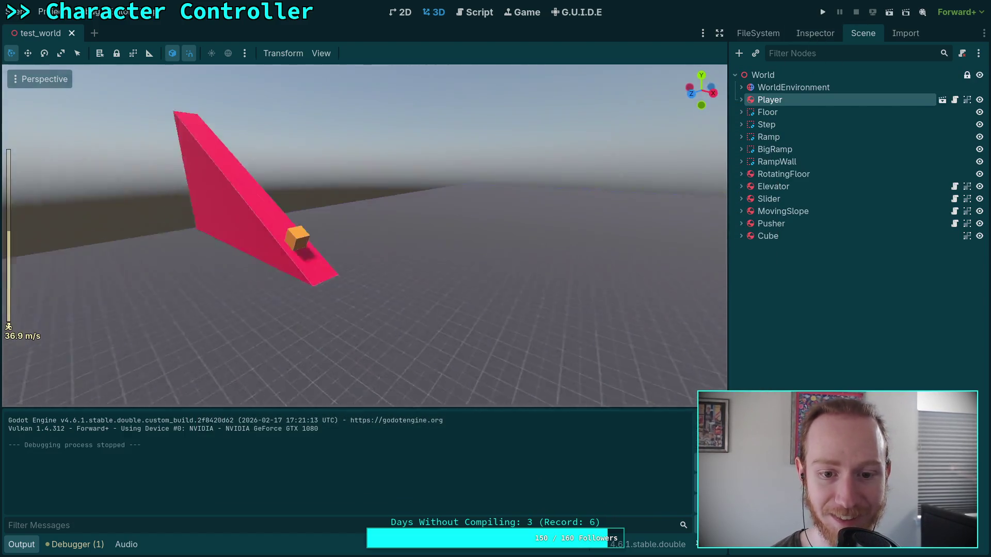
key("w")
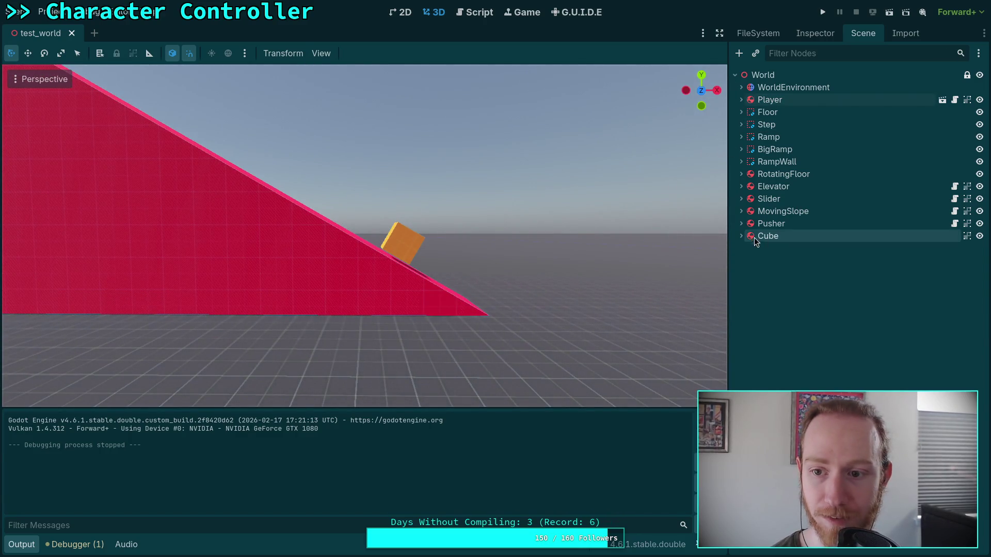
- Frame the Cube, nudge it twice further down the pink ramp, and run with F5
left_click(781, 236)
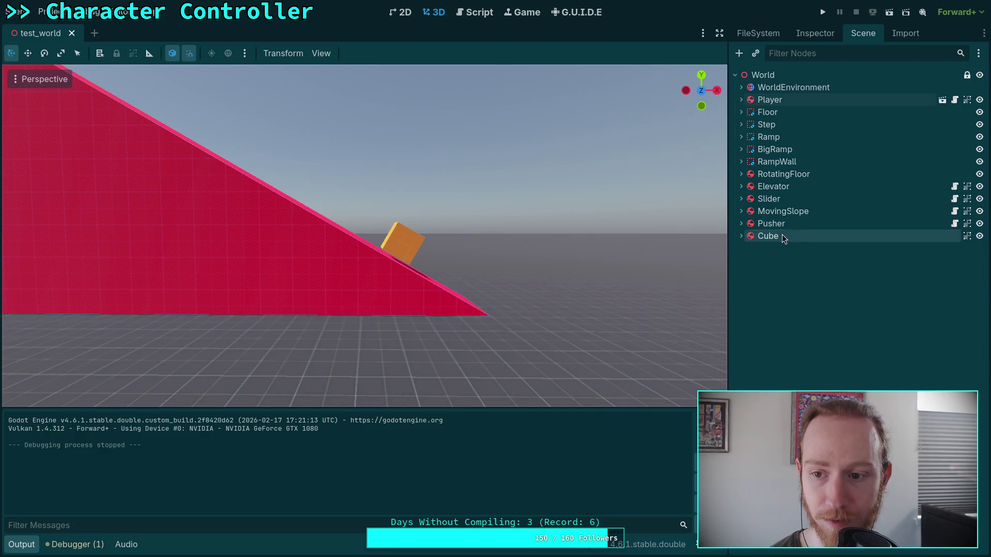
key("f")
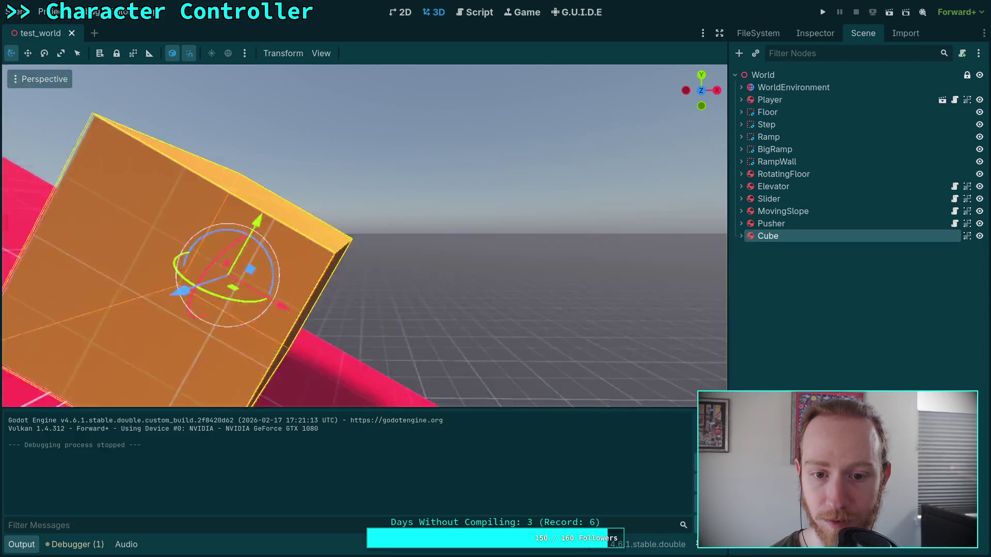
key("s")
scroll(364, 235, "up", 2)
key("g")
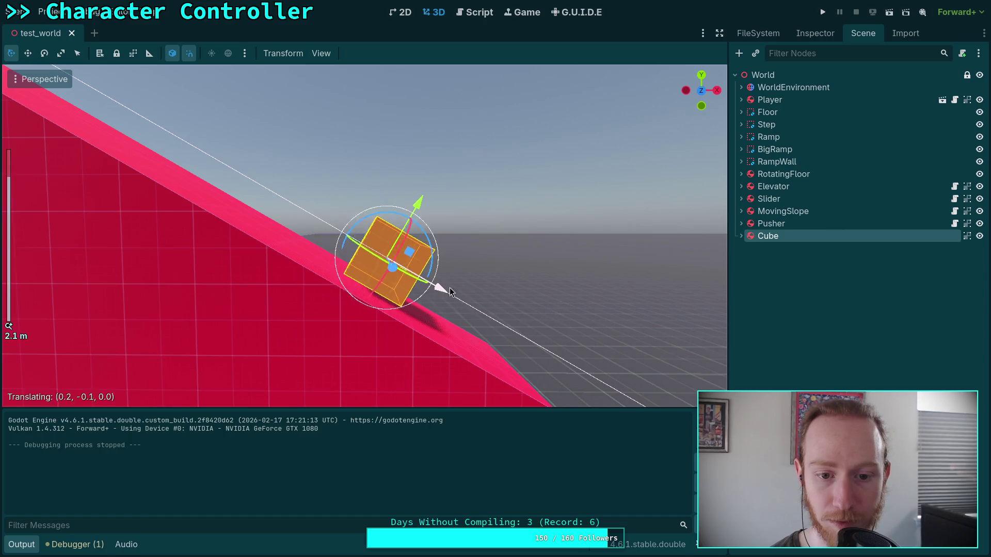
left_click(464, 267)
key("g")
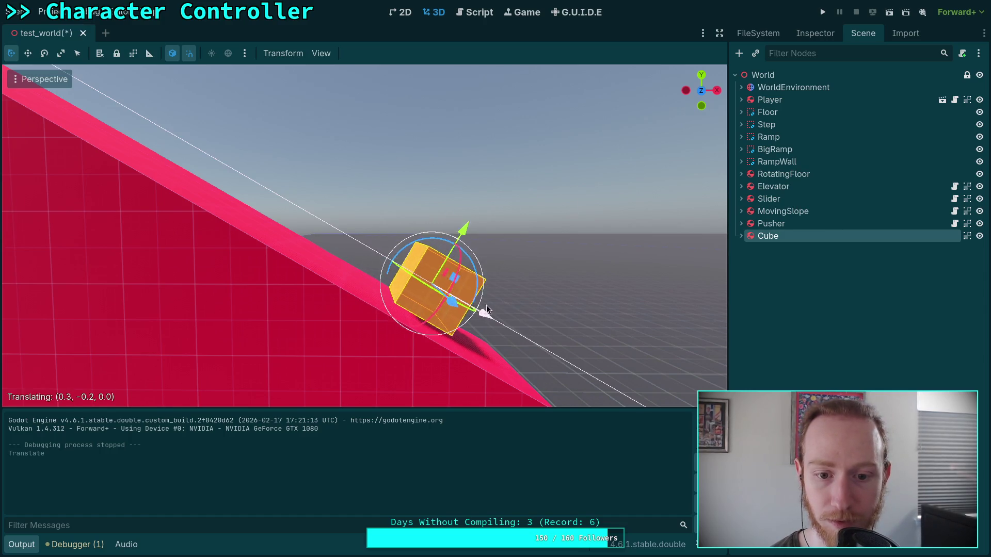
left_click(490, 310)
key("F5")
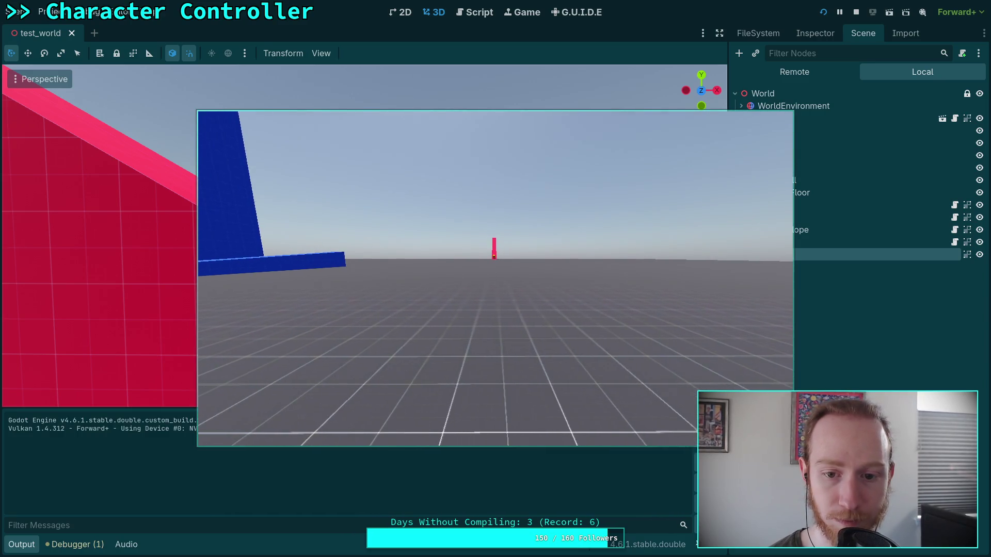
- Walk toward the orange cube, stop, turn the editor view to the blue ramps, and rerun
key("w")
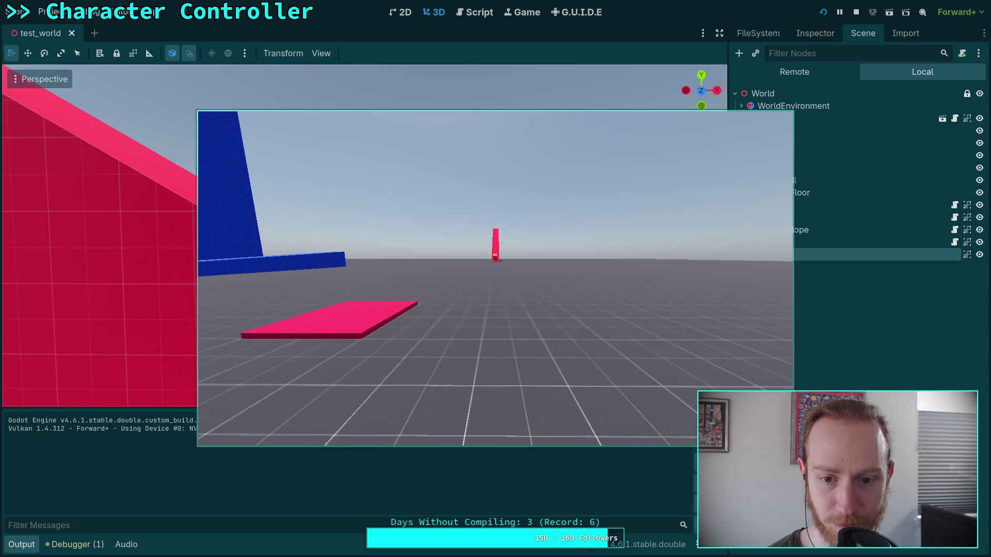
key("w")
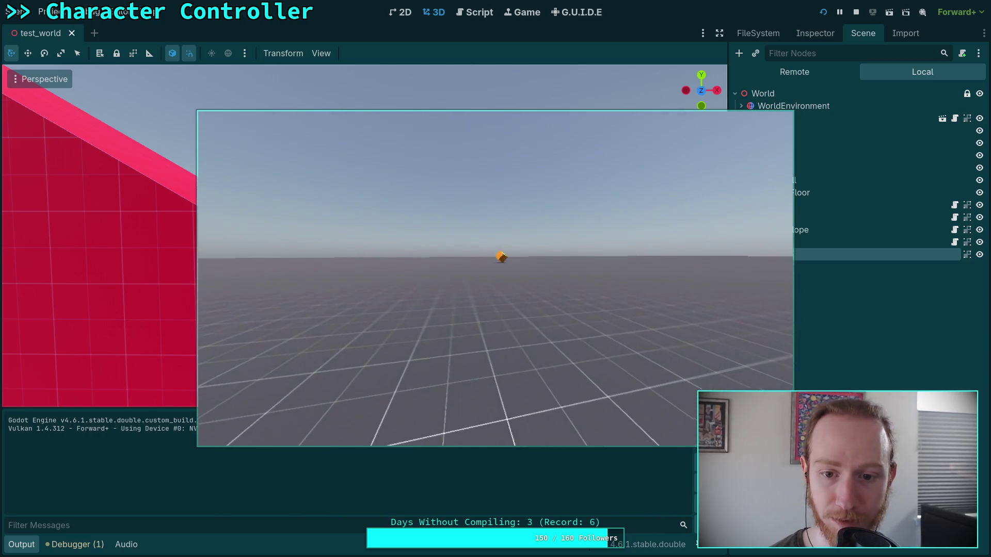
left_click(854, 12)
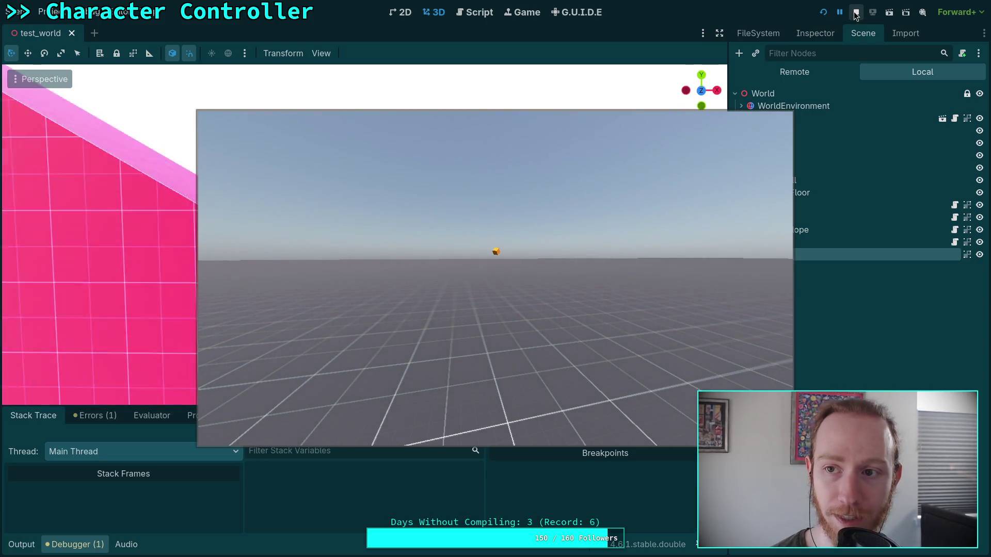
left_click_drag(507, 242, 611, 247)
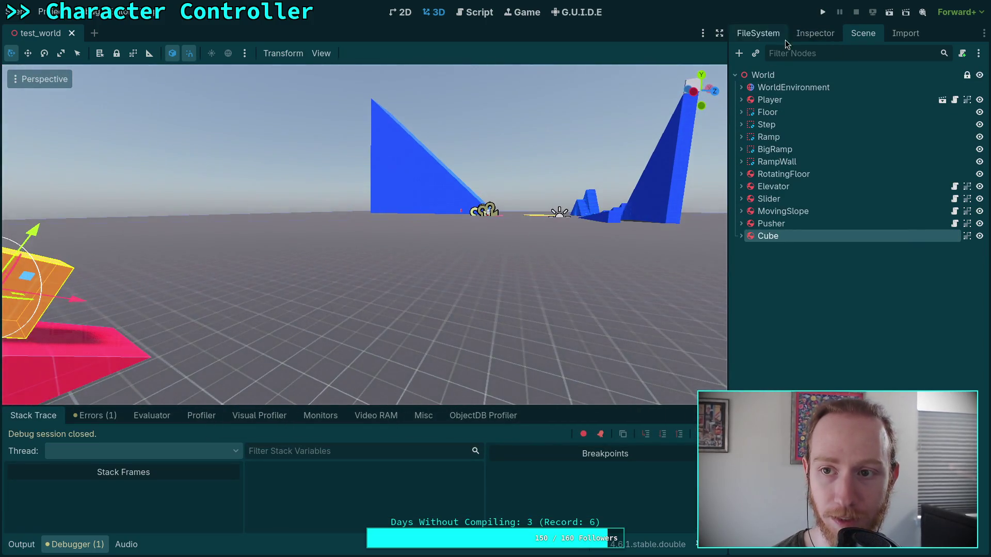
left_click(822, 12)
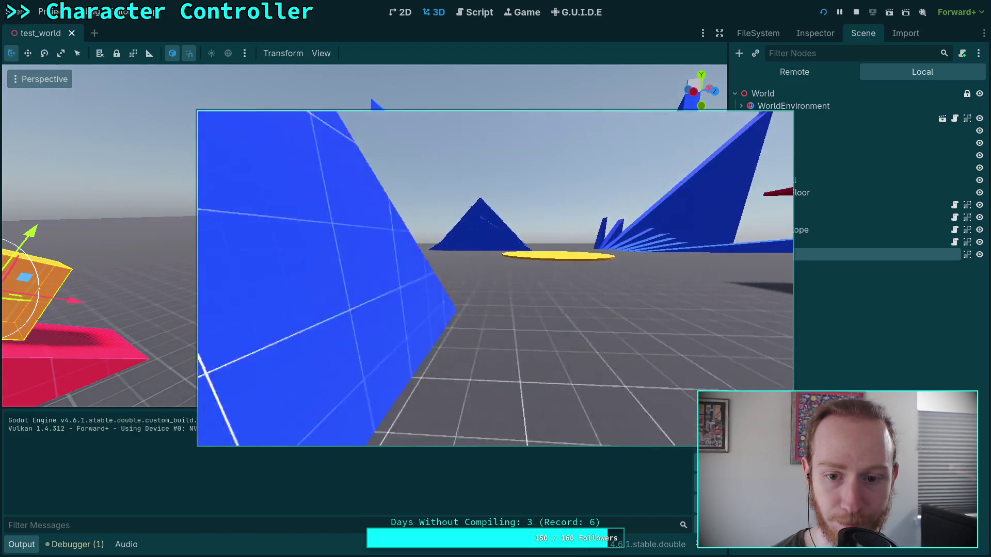
- Stop the game, move the Player beside the red platforms near the blue wall, and rerun
key("F8")
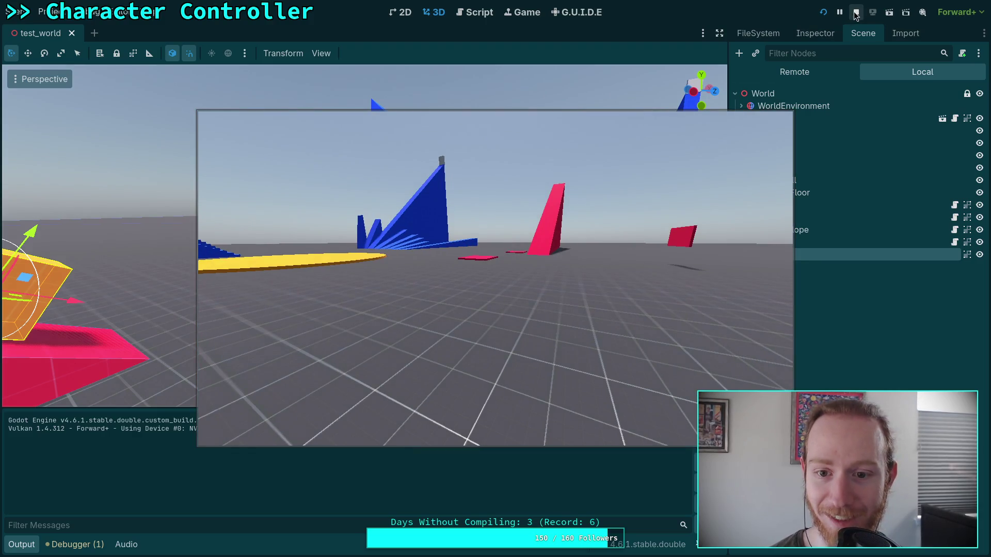
right_click(573, 179)
key("w")
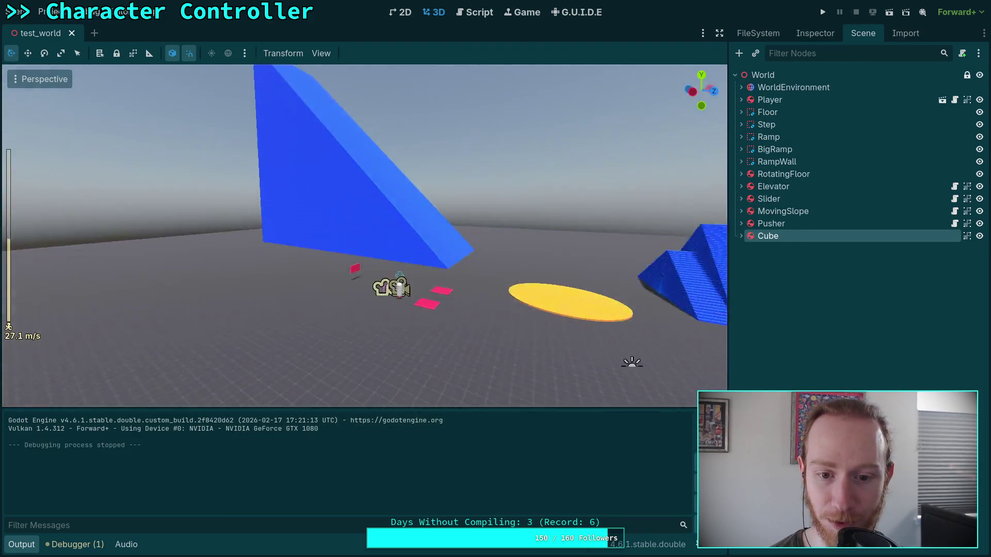
key("w")
left_click(422, 297)
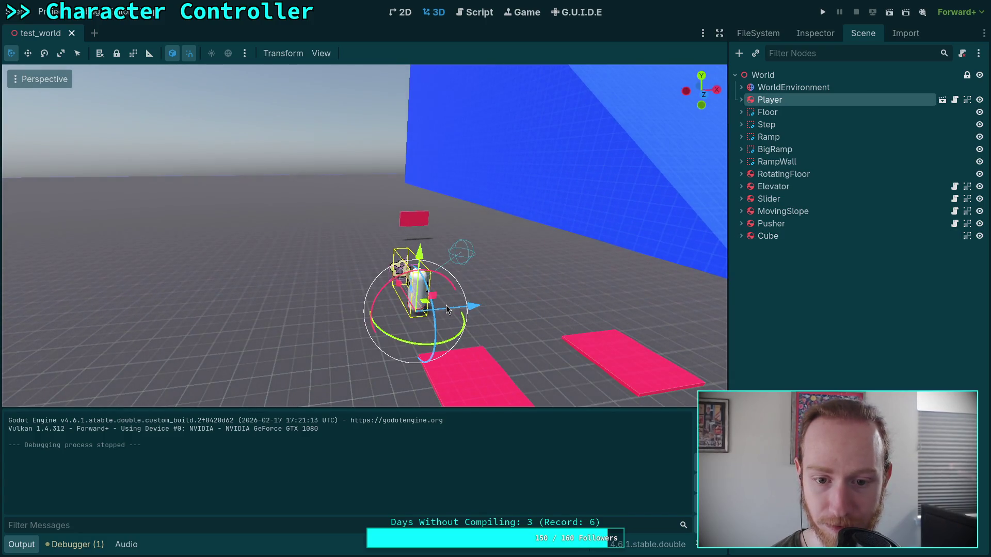
left_click_drag(494, 310, 490, 310)
key("d")
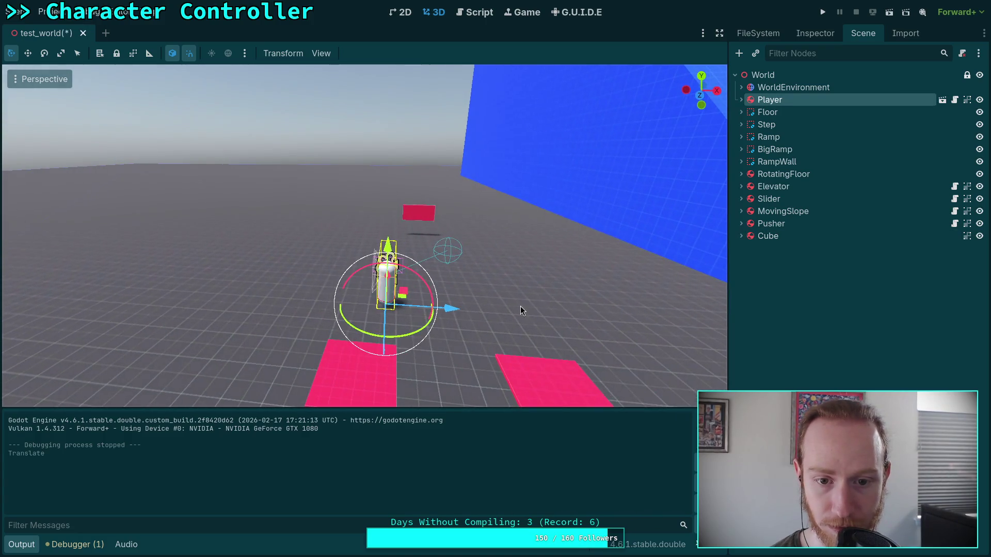
left_click(823, 12)
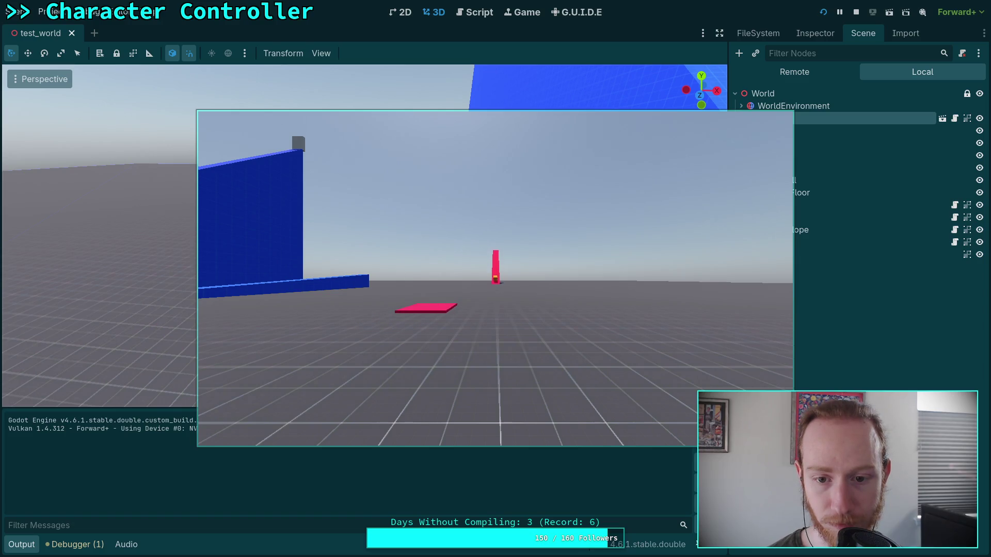
key("space")
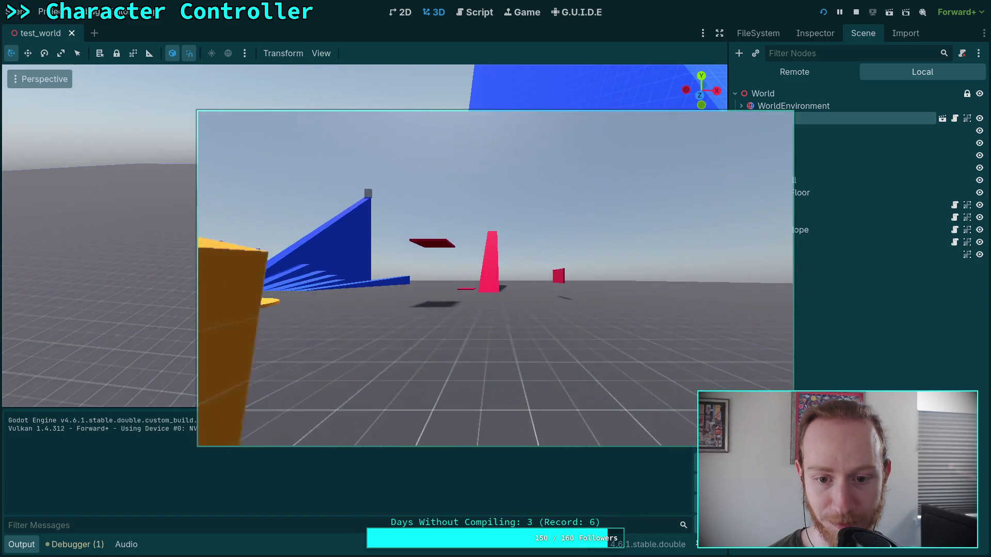